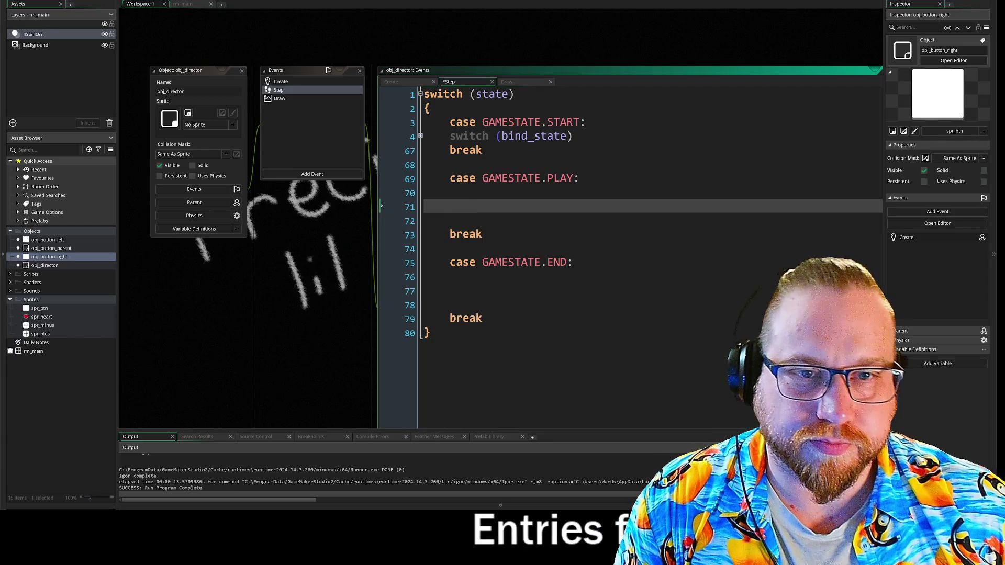
# In obj_director's Create event, add countdown_timer = 0 on line 25 and start a delay_timer = 1; line
pyautogui.click(310, 83)
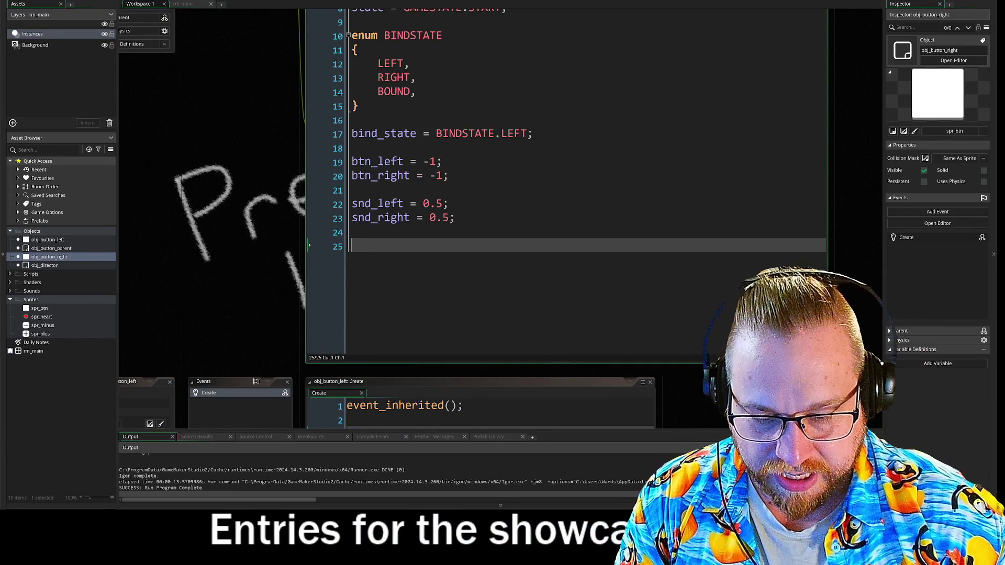
pyautogui.write('count')
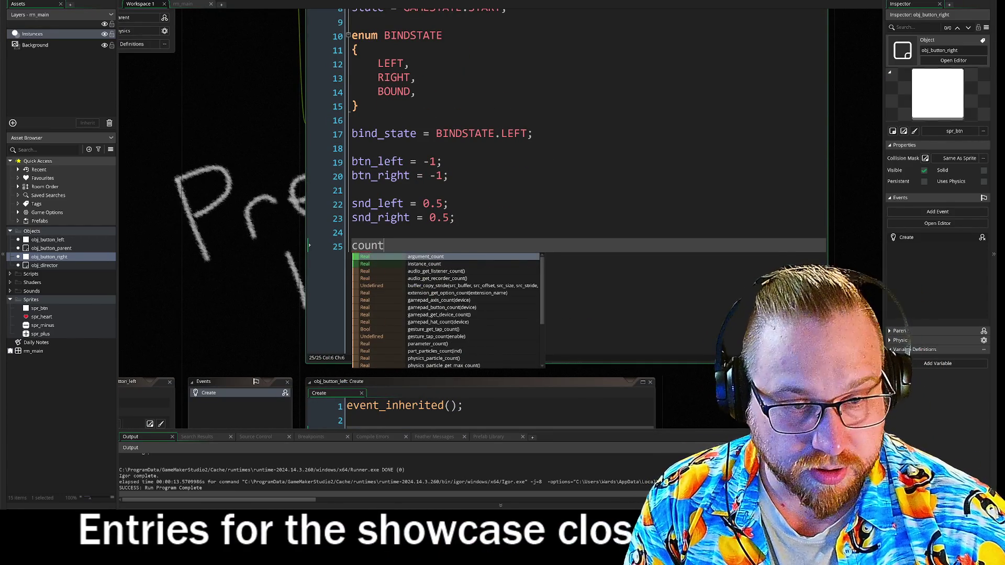
pyautogui.write('down')
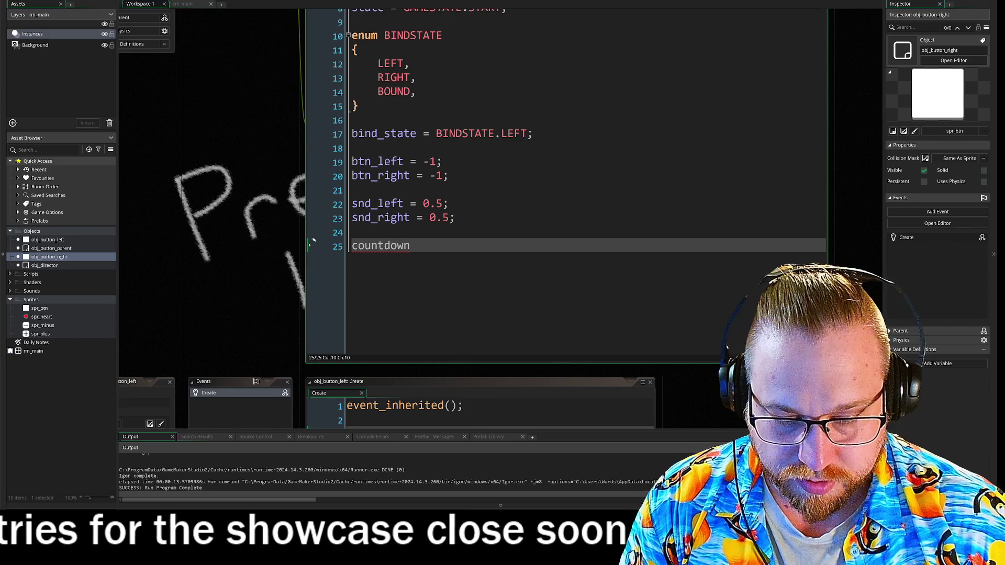
pyautogui.write('_timer ')
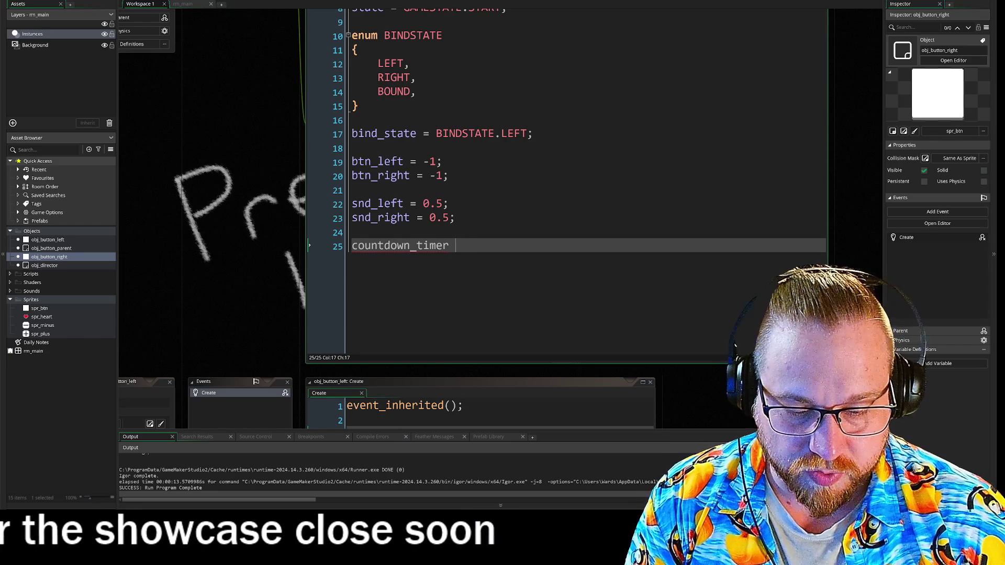
pyautogui.write('= 0;')
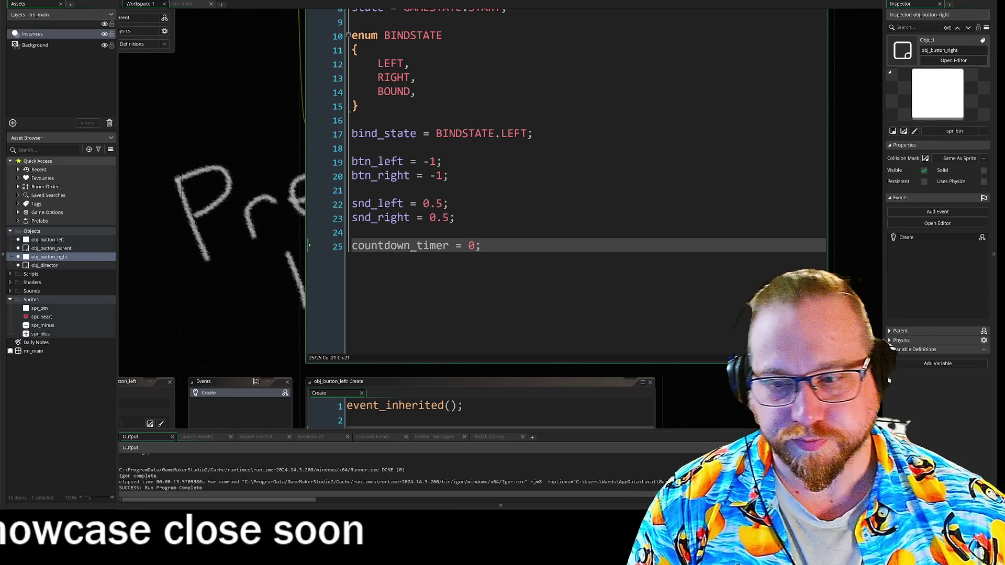
pyautogui.scroll(3, 251, 120)
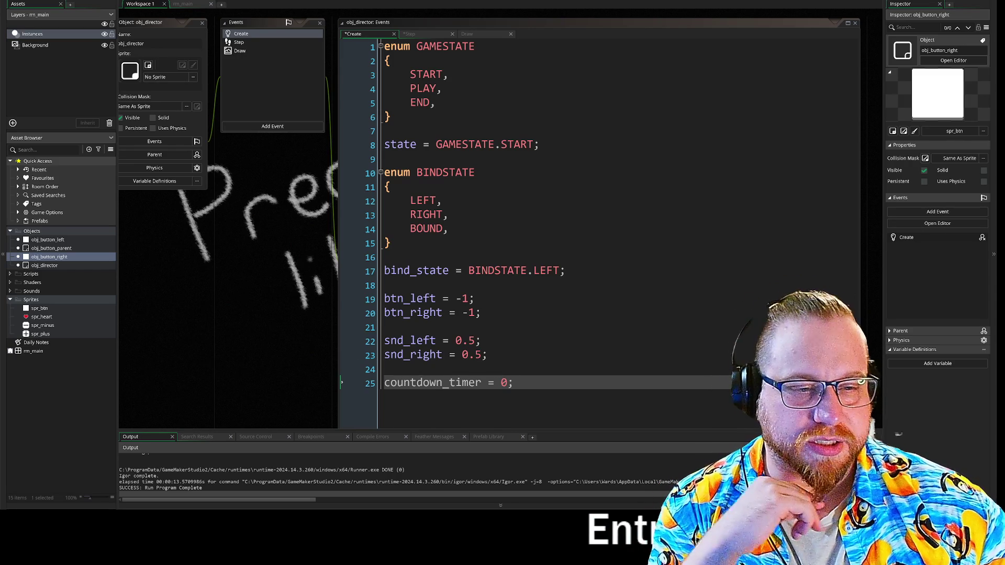
pyautogui.press('Return')
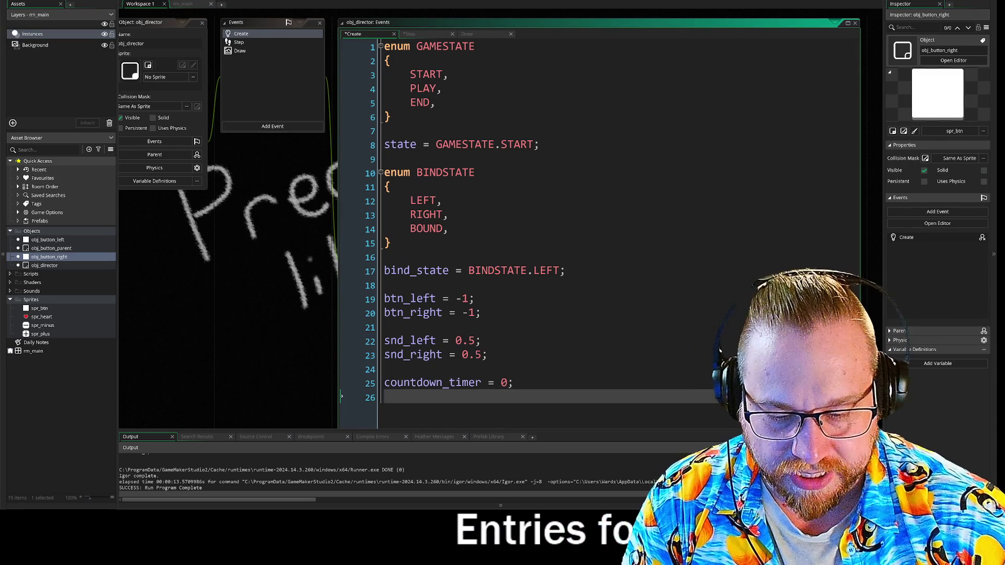
pyautogui.write('delay_timer')
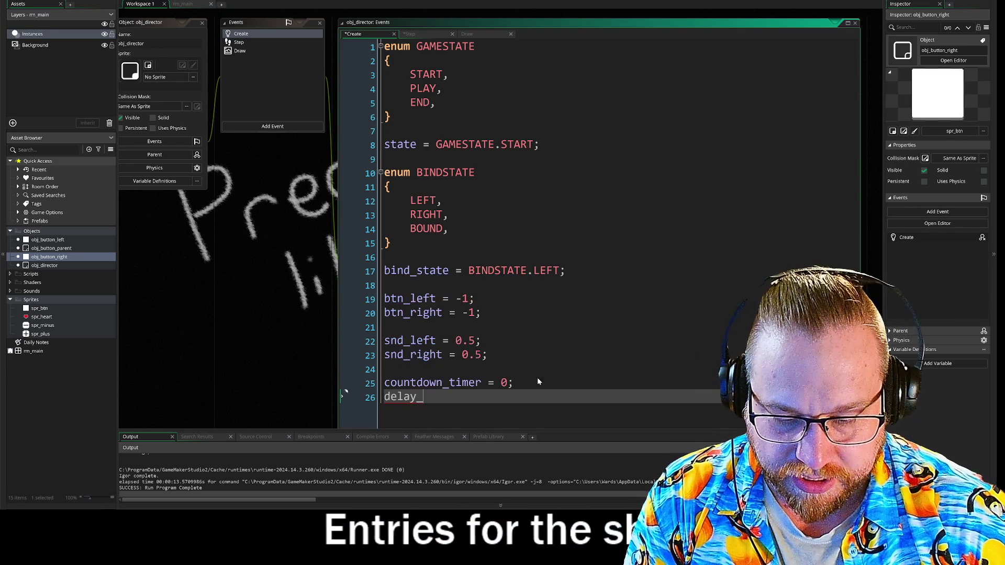
pyautogui.write(' = ')
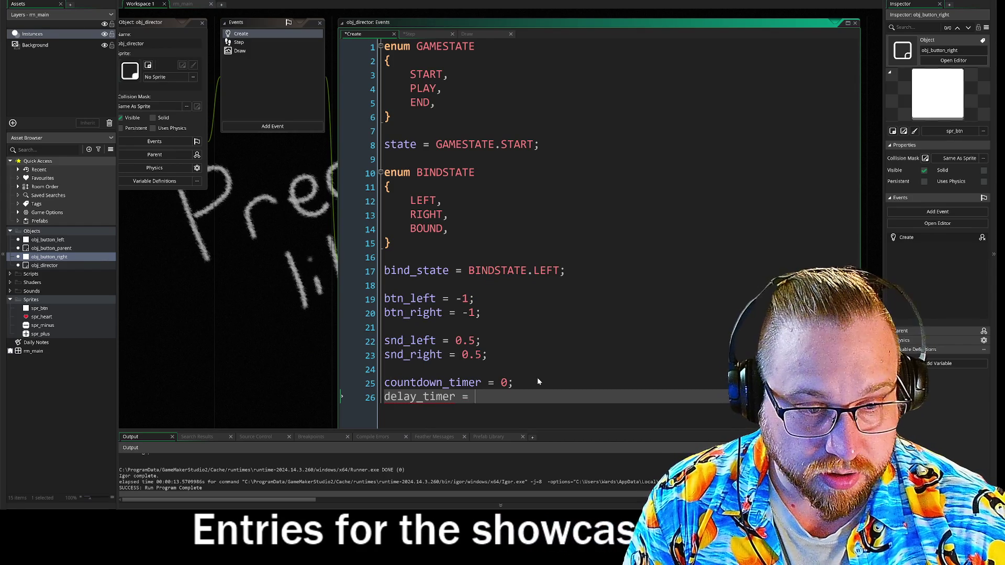
pyautogui.write('1;')
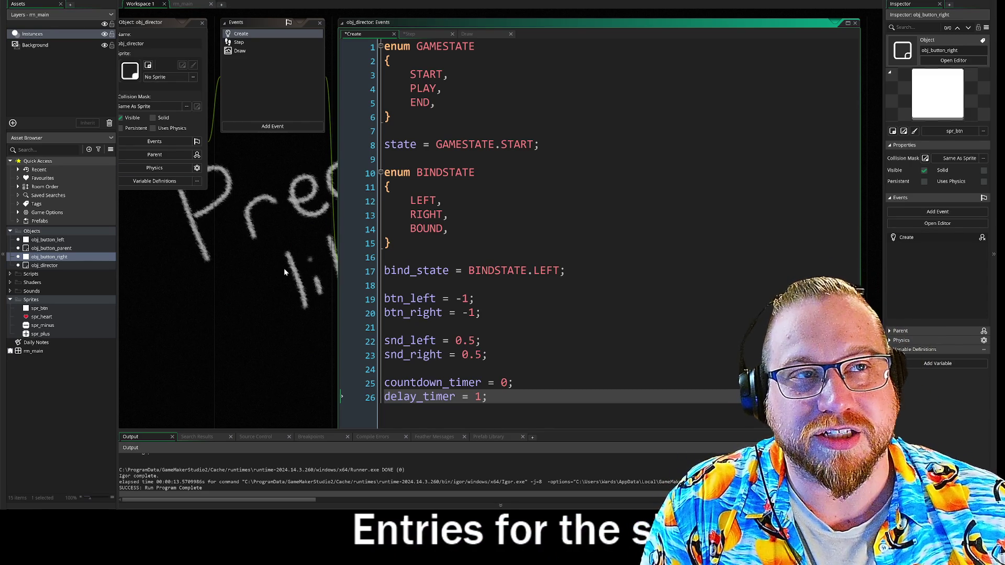
# Show obj_director's Step event code with its switch on state and GAMESTATE cases
pyautogui.click(239, 42)
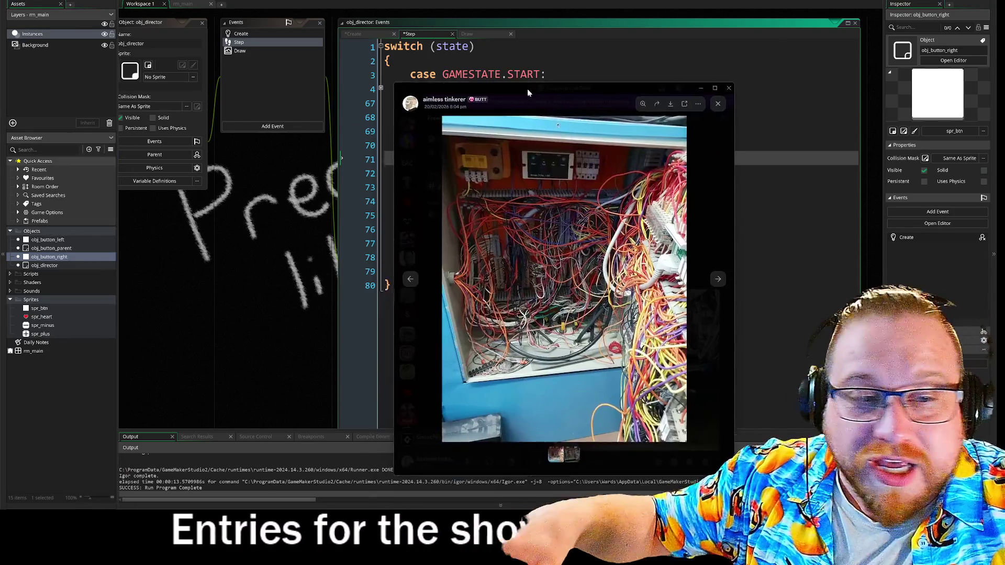
# Move and enlarge the wiring photo viewer, view the next photo, then close it
pyautogui.moveTo(526, 89); pyautogui.dragTo(211, 3)
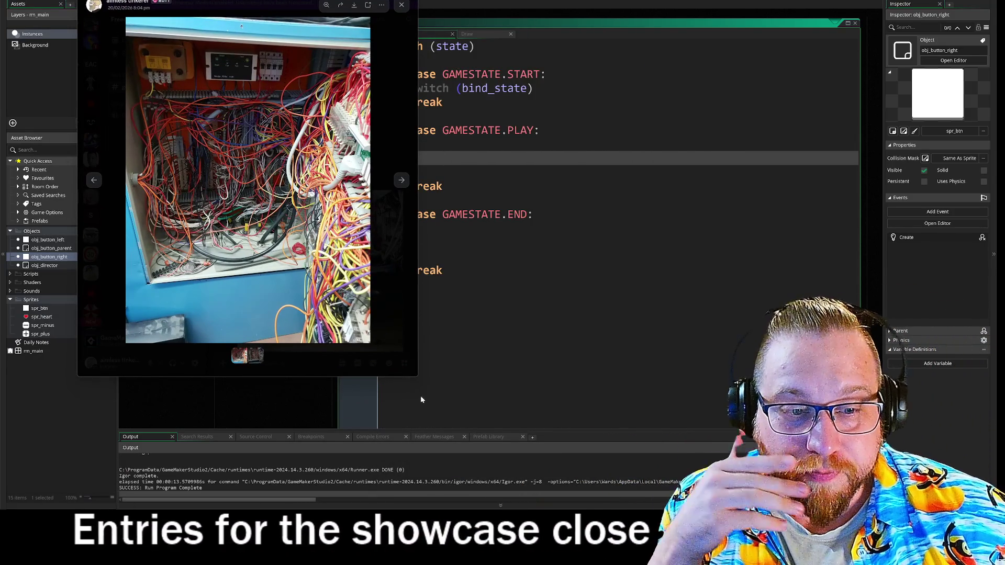
pyautogui.moveTo(418, 376)
pyautogui.mouseDown()
pyautogui.moveTo(442, 415)
pyautogui.moveTo(600, 489)
pyautogui.moveTo(624, 490)
pyautogui.mouseUp()
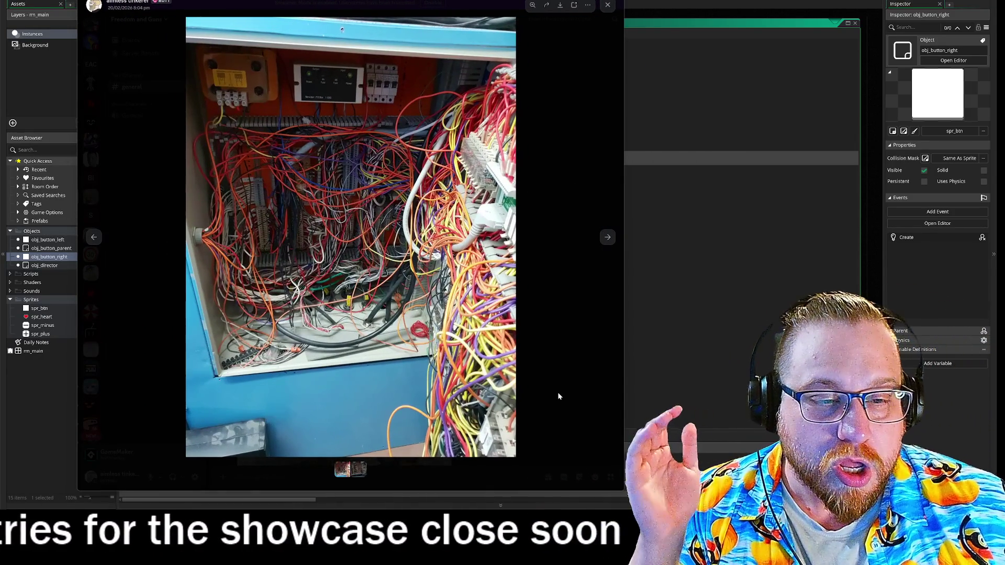
pyautogui.click(604, 241)
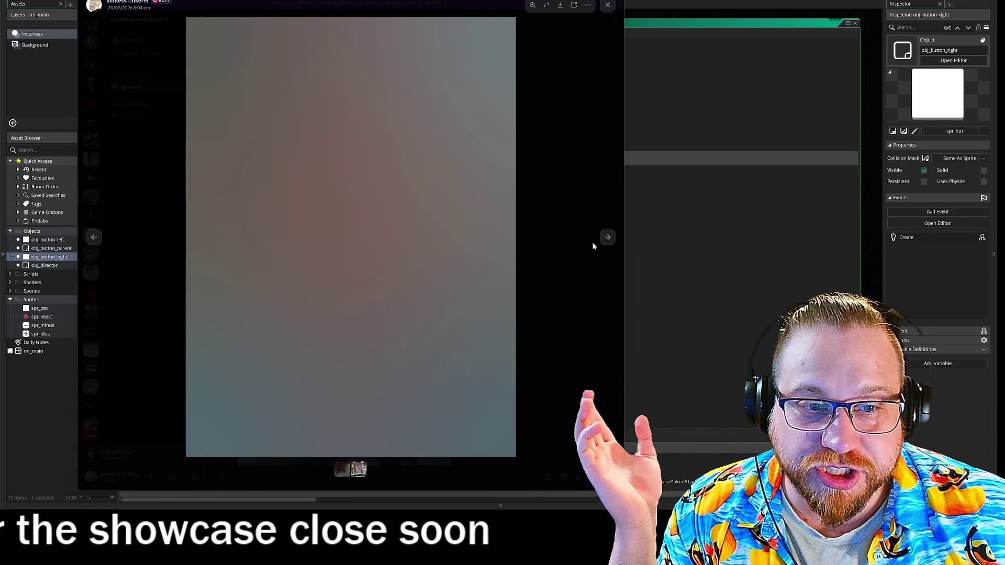
pyautogui.click(566, 230)
# Scroll the #general chat and play a wiring video in full screen
pyautogui.scroll(-3, 478, 274)
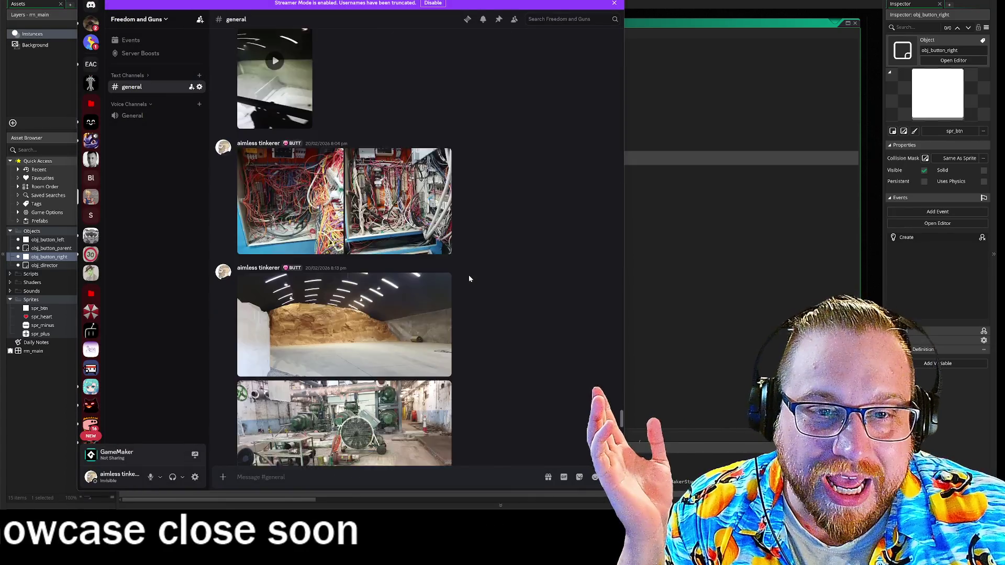
pyautogui.scroll(7, 470, 272)
pyautogui.scroll(10, 492, 284)
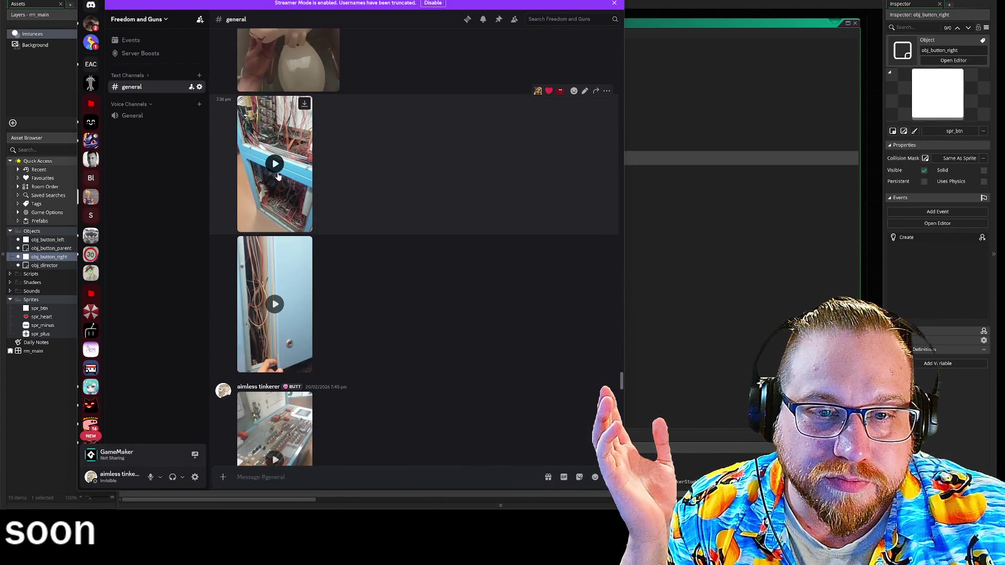
pyautogui.click(276, 165)
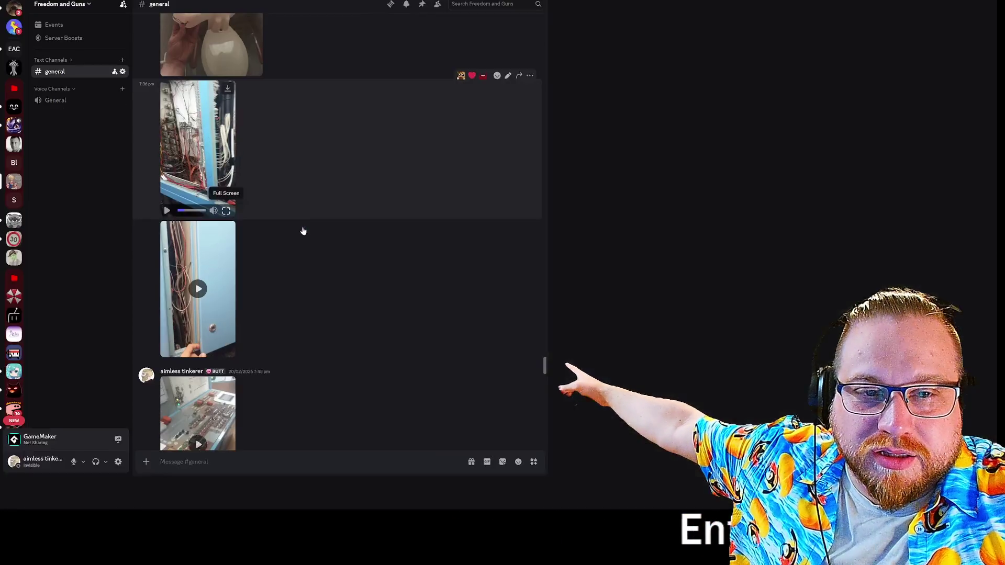
pyautogui.click(303, 231)
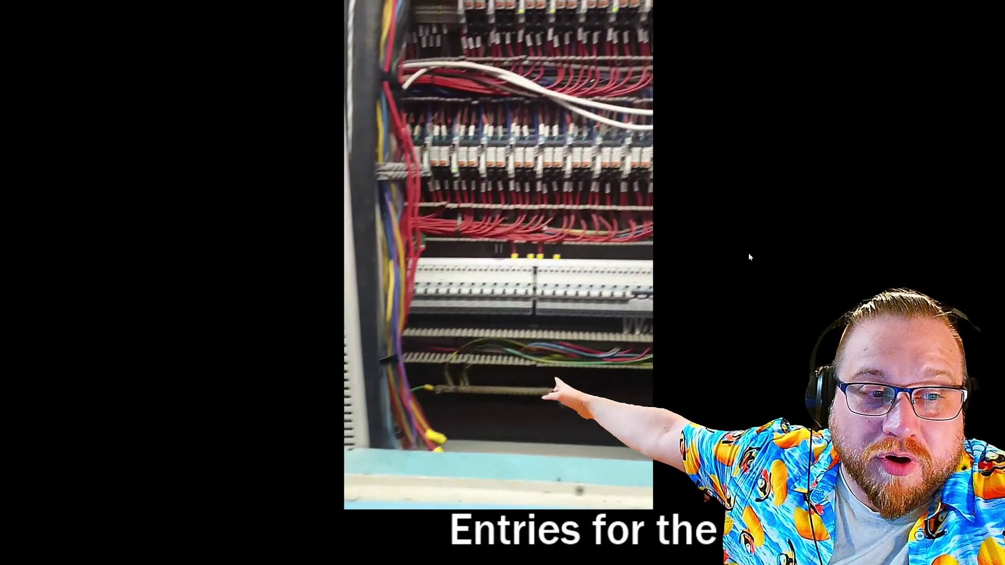
# Leave full screen, watch the top wires video full screen, then return to the chat
pyautogui.press('Escape')
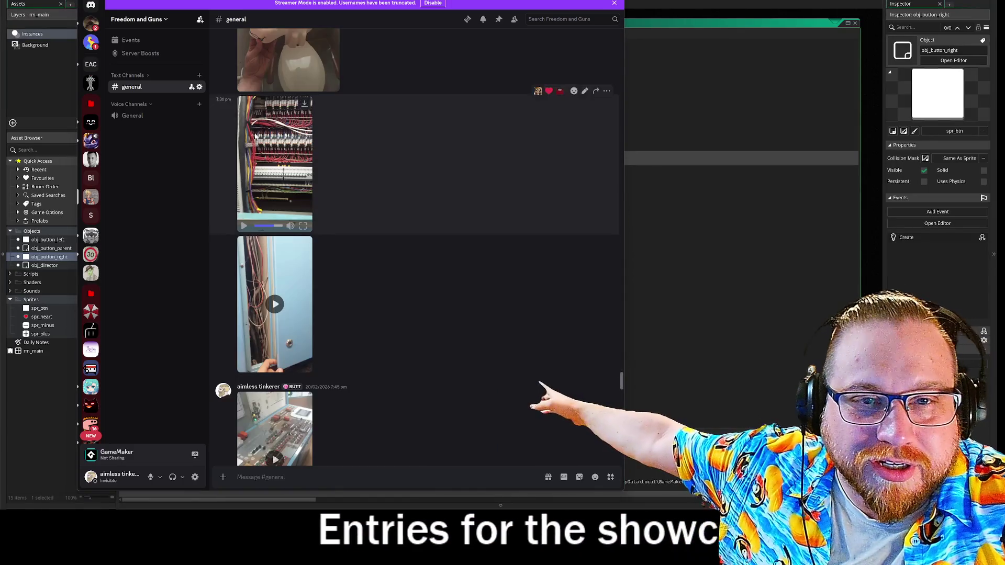
pyautogui.scroll(5, 419, 233)
pyautogui.scroll(3, 418, 239)
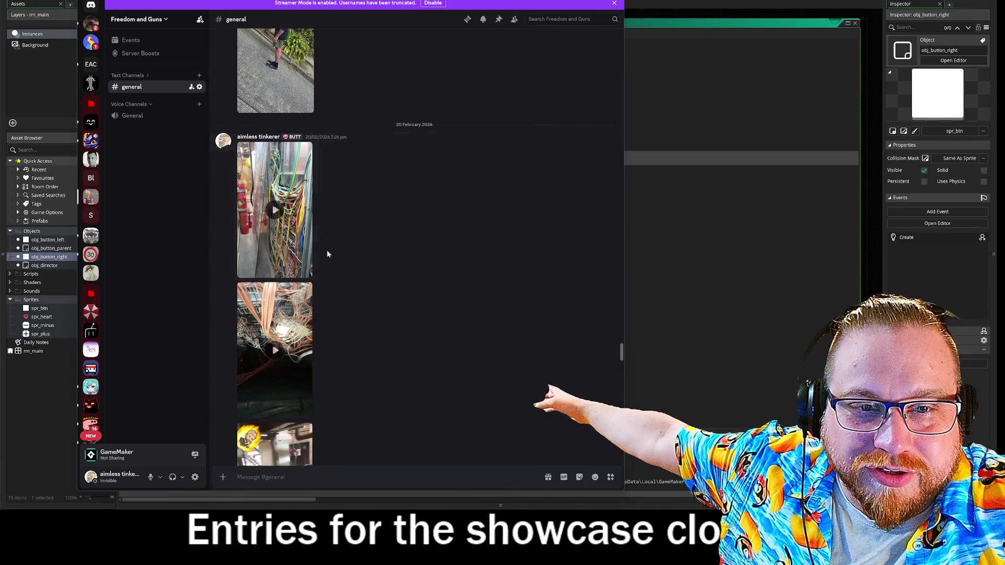
pyautogui.click(275, 204)
pyautogui.click(303, 272)
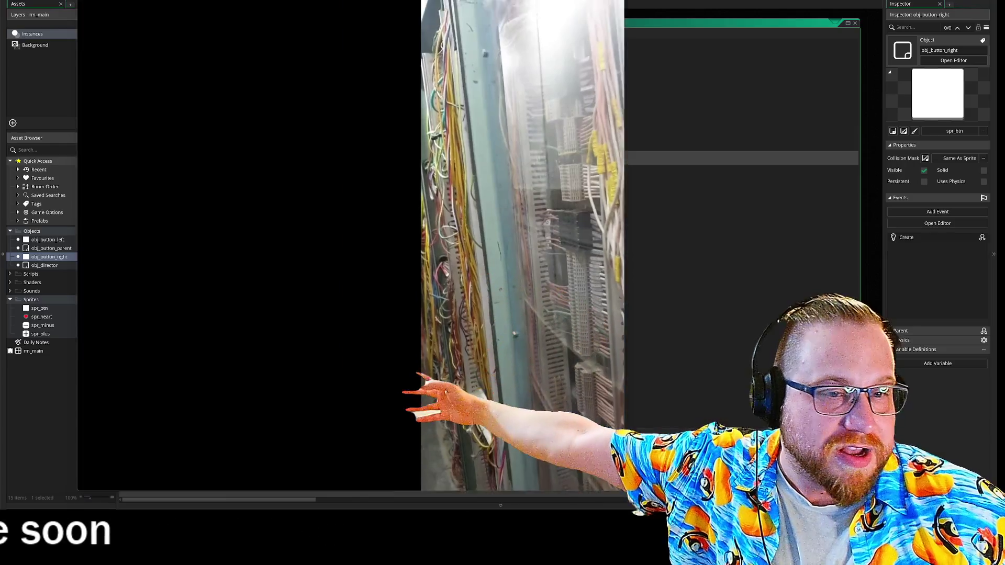
pyautogui.click(405, 309)
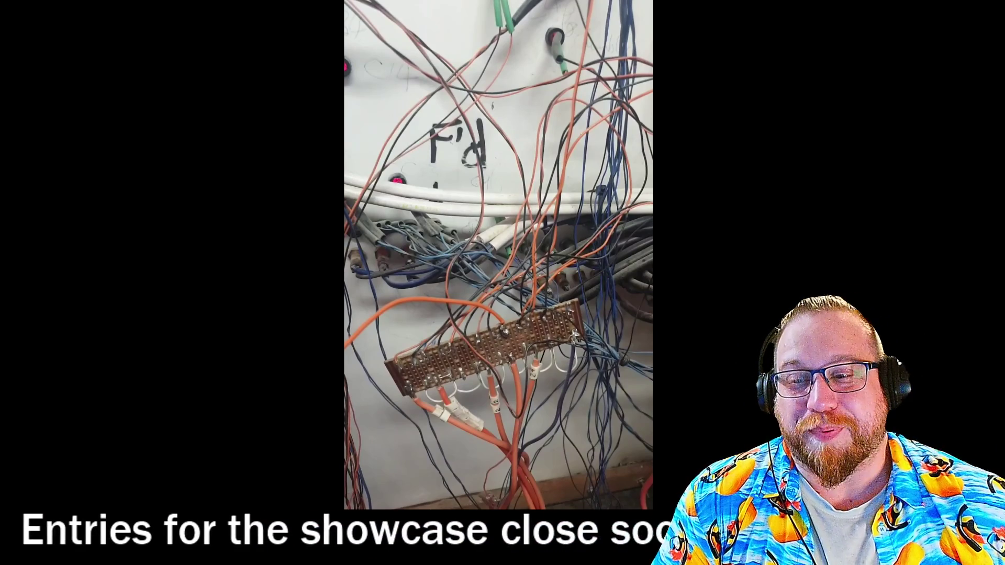
pyautogui.press('Escape')
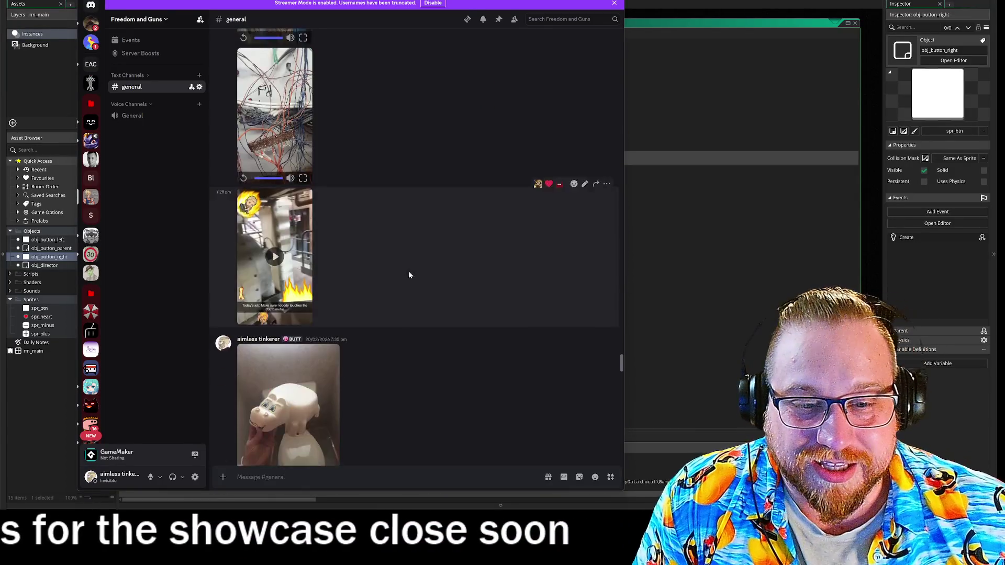
# Scroll #general to the wiring and factory photos, view one enlarged, then close it
pyautogui.scroll(-15, 409, 272)
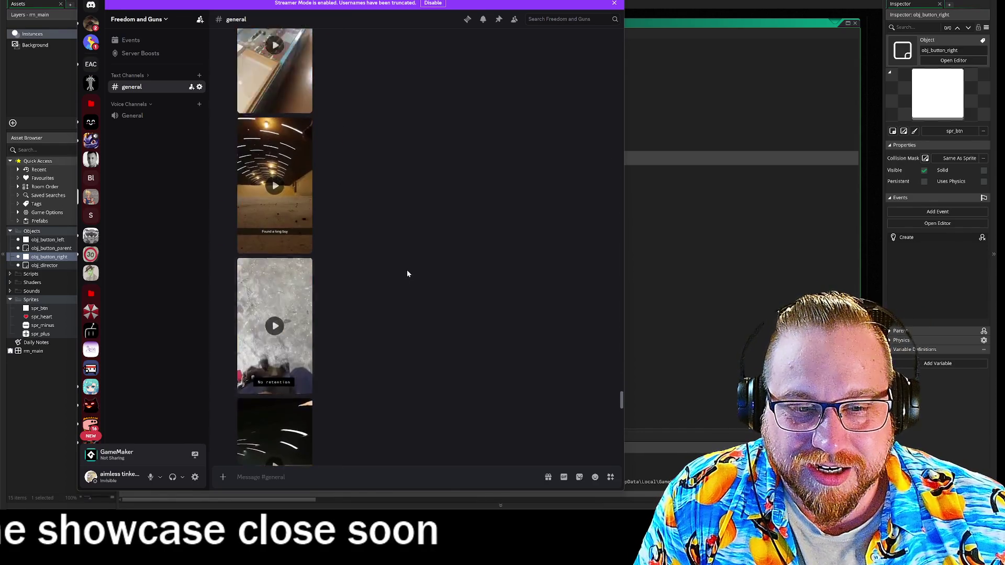
pyautogui.scroll(10, 405, 269)
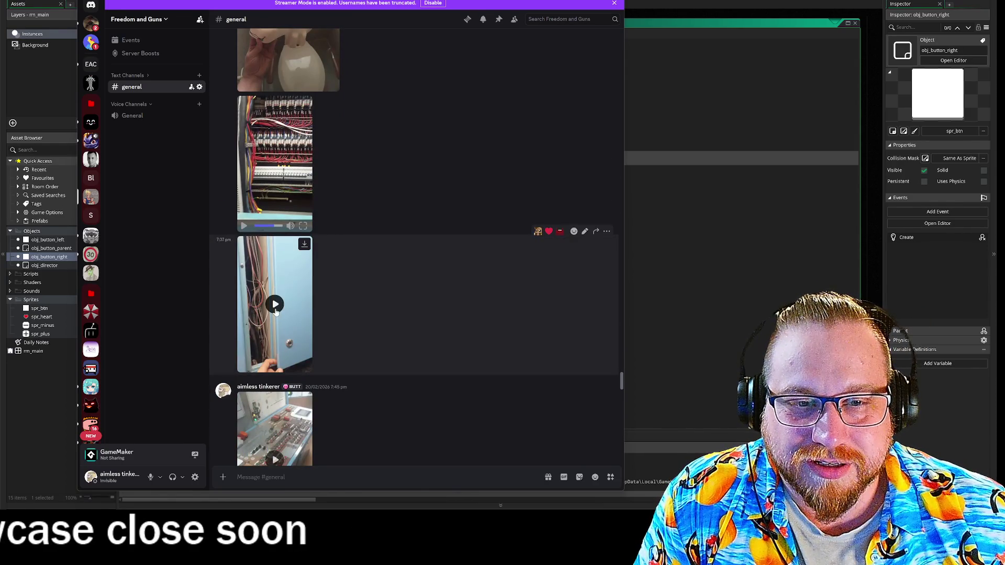
pyautogui.scroll(-5, 276, 310)
pyautogui.click(310, 378)
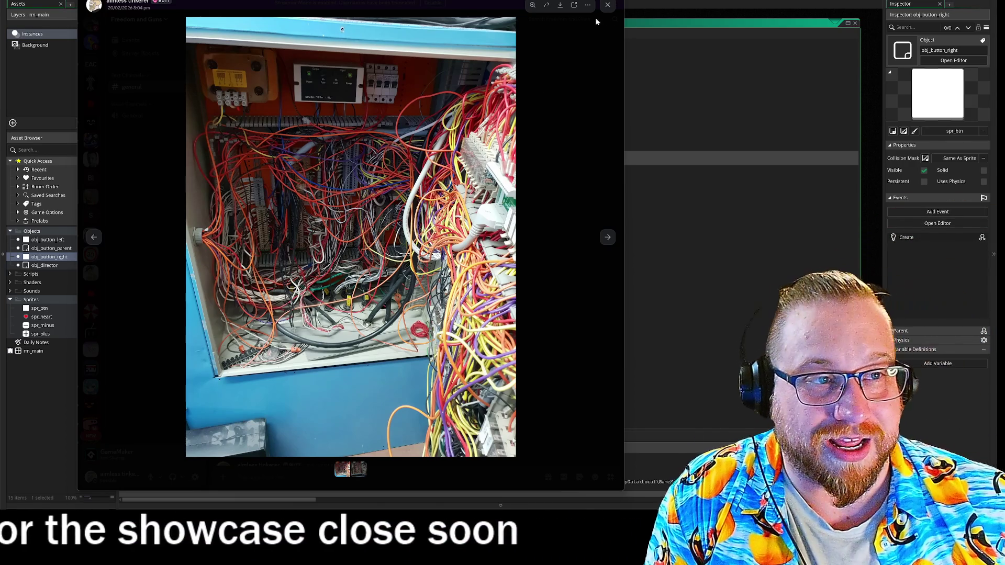
pyautogui.click(607, 6)
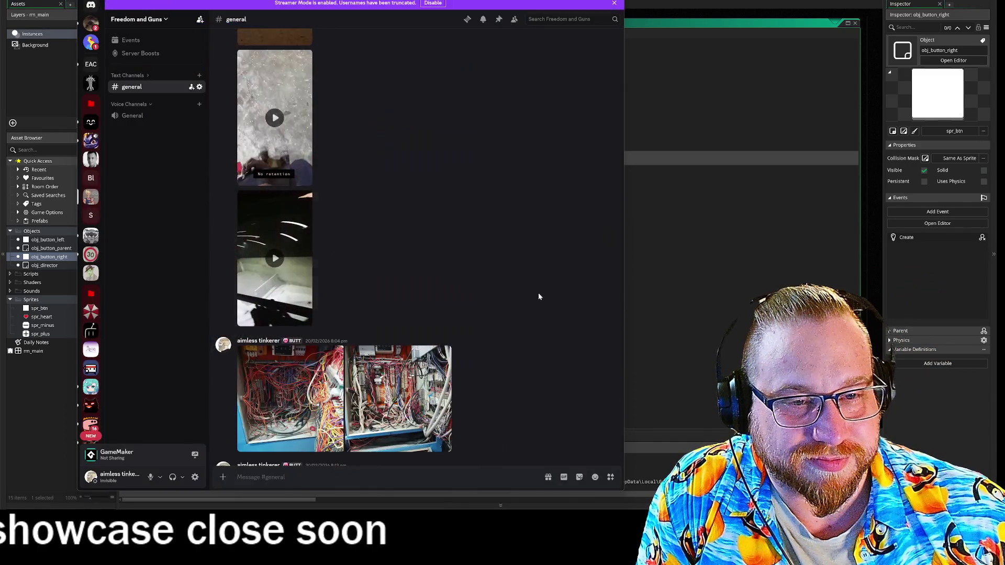
pyautogui.scroll(5, 554, 309)
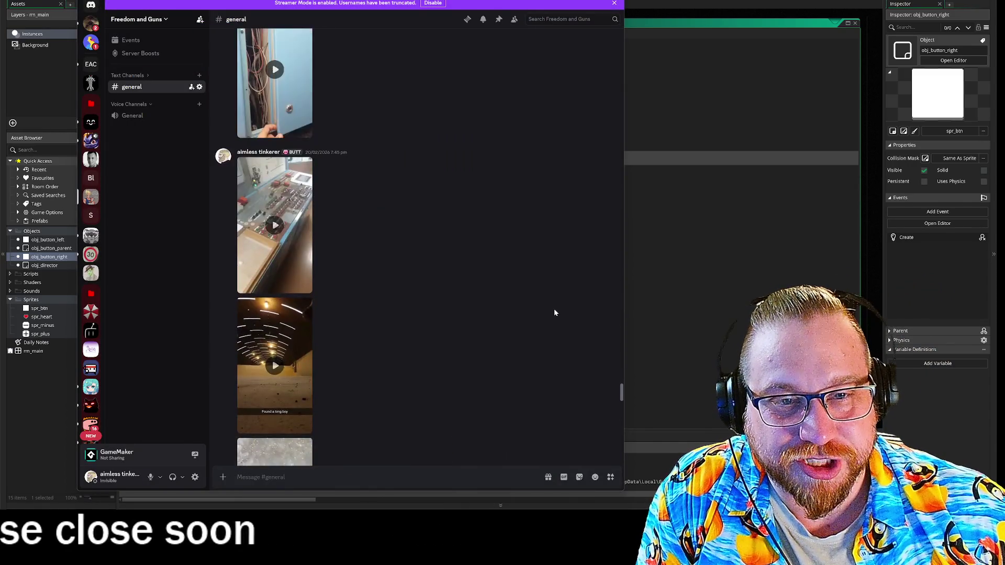
pyautogui.scroll(-10, 554, 313)
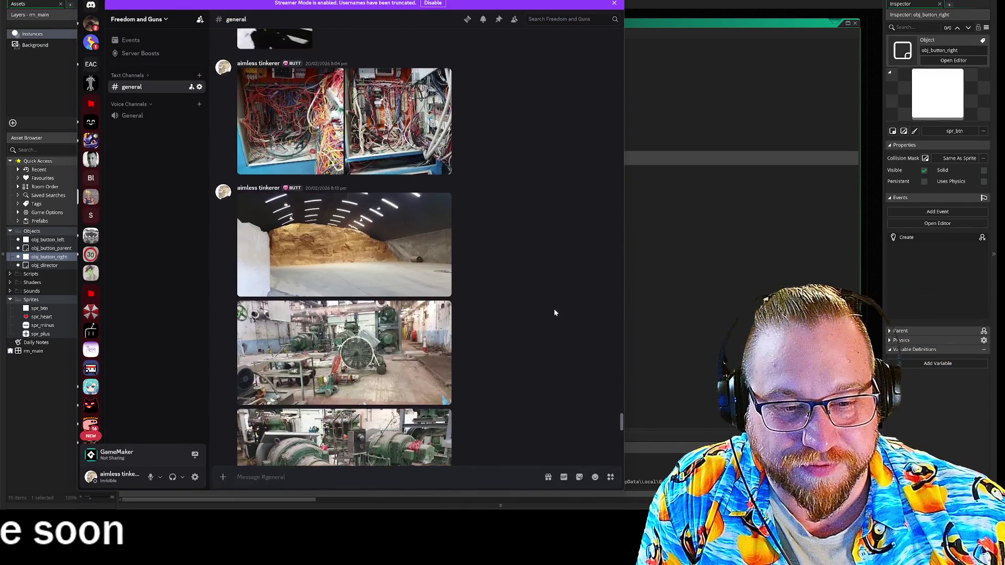
pyautogui.scroll(5, 554, 310)
# Return to GameMaker's Step event code, then bring up a File Explorer window at Home
pyautogui.hotkey('alt', 'Tab')
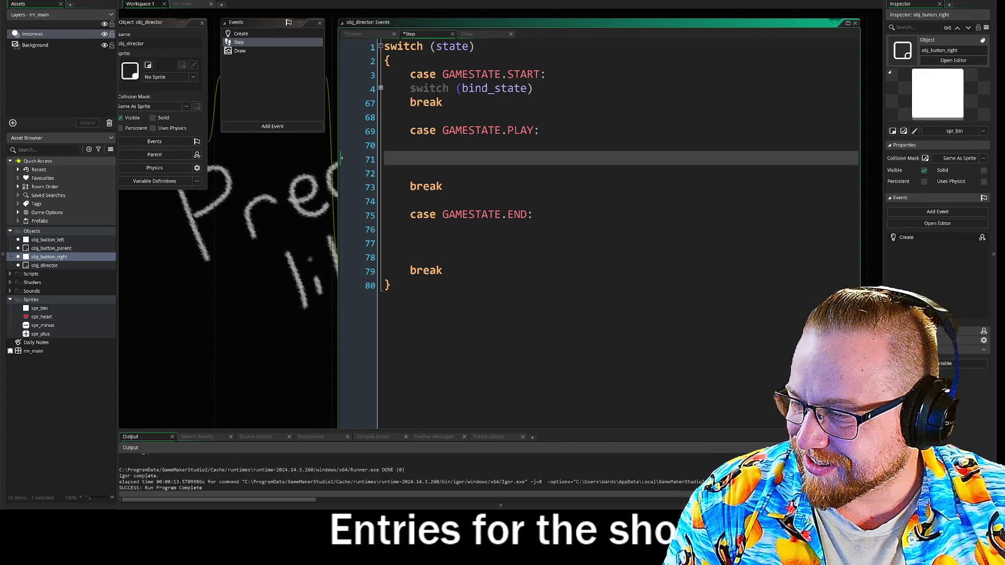
pyautogui.press('super+e')
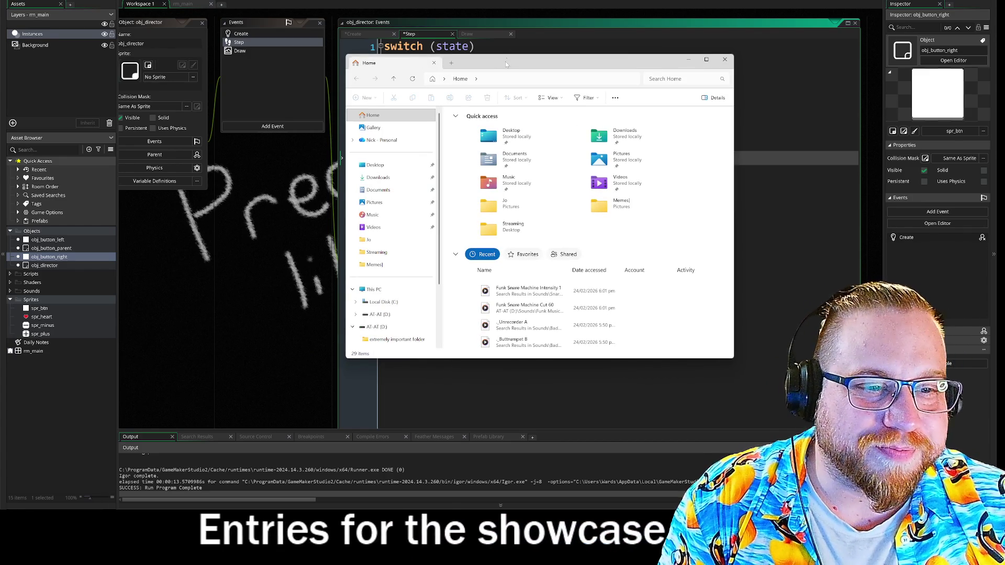
# Close the Home File Explorer window, revealing obj_director's Step code again
pyautogui.hotkey('alt', 'F4')
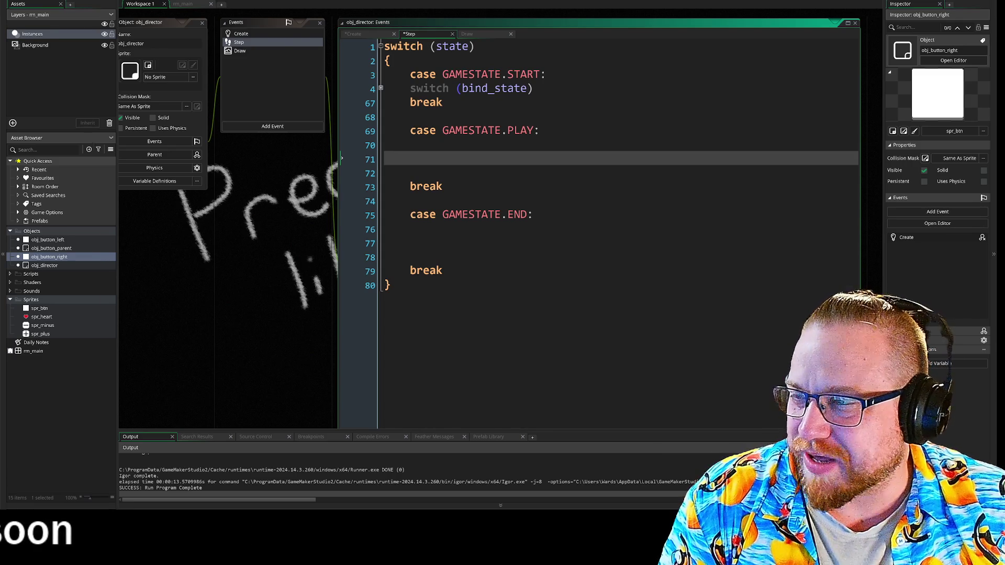
# Move the Just me.png photo viewer window over the GameMaker code editor
pyautogui.moveTo(0, 21); pyautogui.dragTo(385, 14)
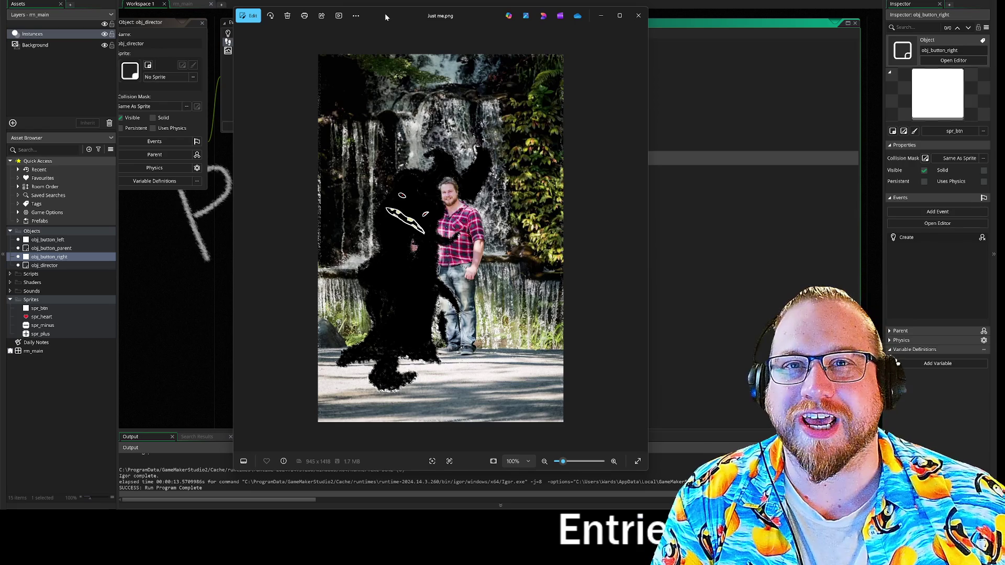
# Zoom into Just me.png, then close the Photos window
pyautogui.moveTo(385, 14); pyautogui.dragTo(385, 14)
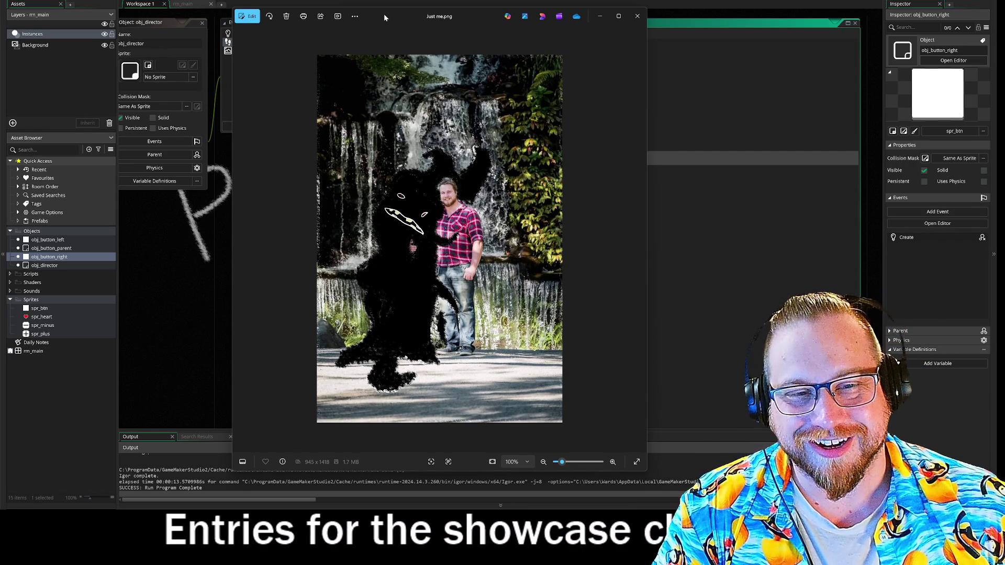
pyautogui.scroll(5, 502, 235)
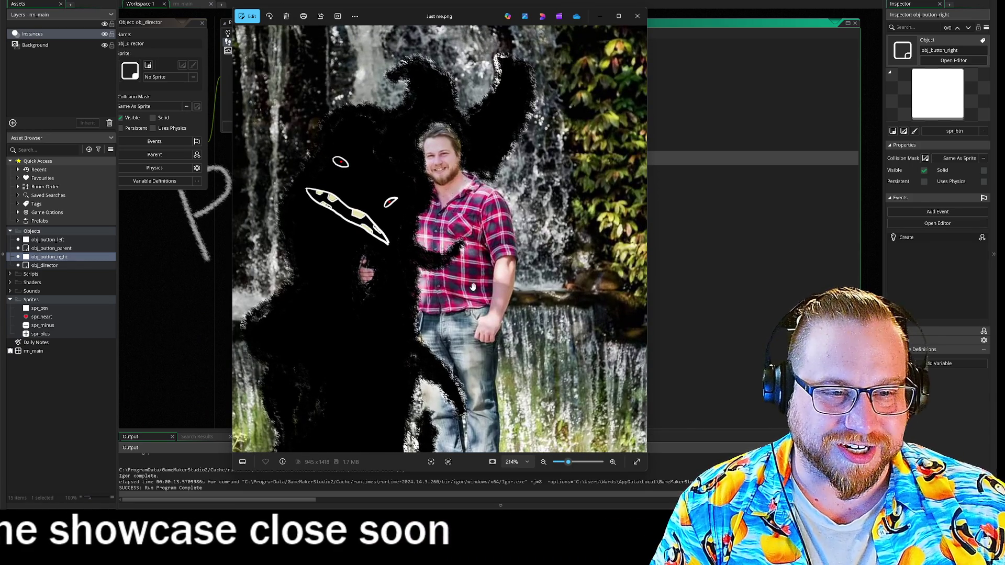
pyautogui.hotkey('alt', 'F4')
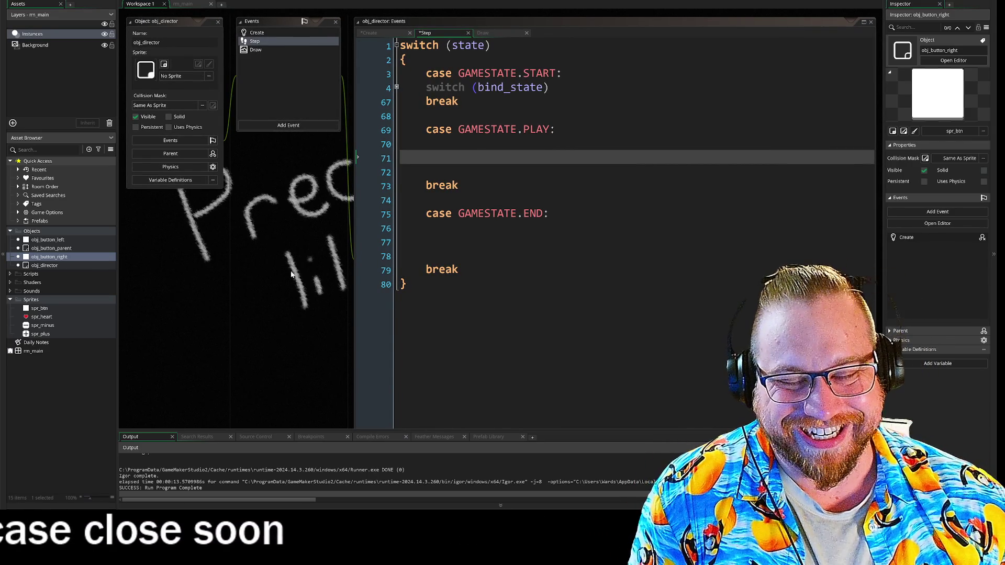
pyautogui.click(452, 157)
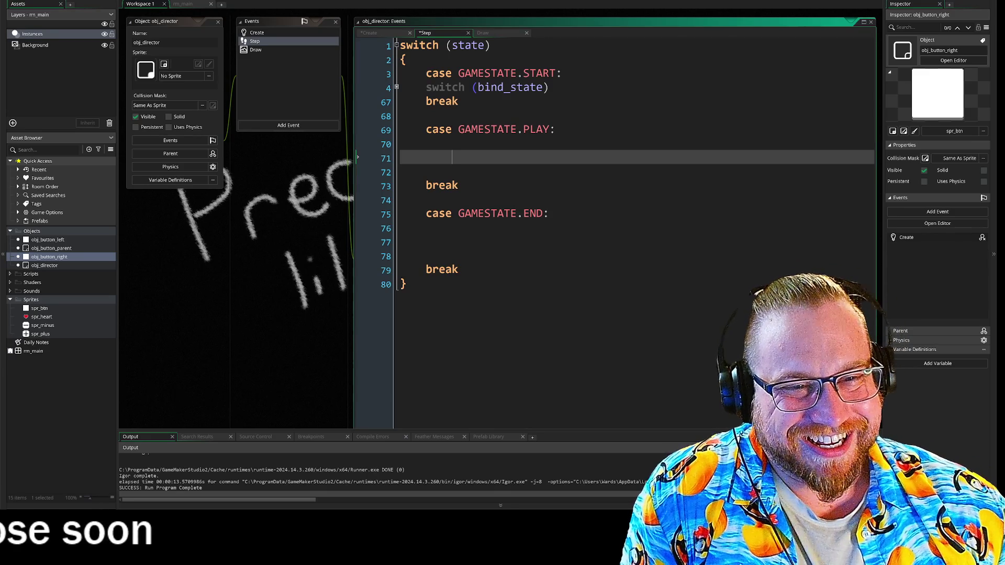
pyautogui.click(452, 241)
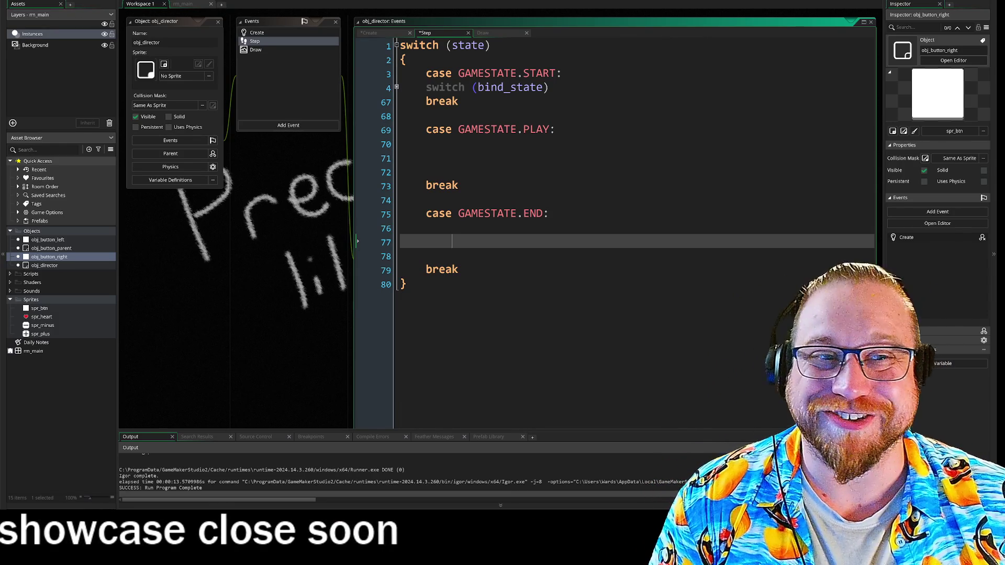
pyautogui.click(434, 158)
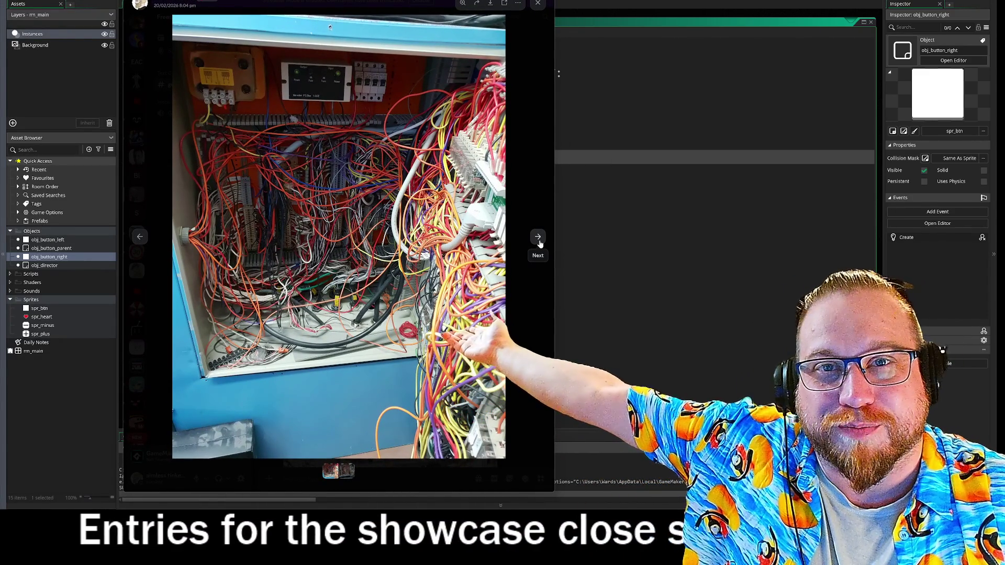
# Page through the wiring-cabinet photos, zoom in on the relay block, then back out to fit
pyautogui.click(539, 241)
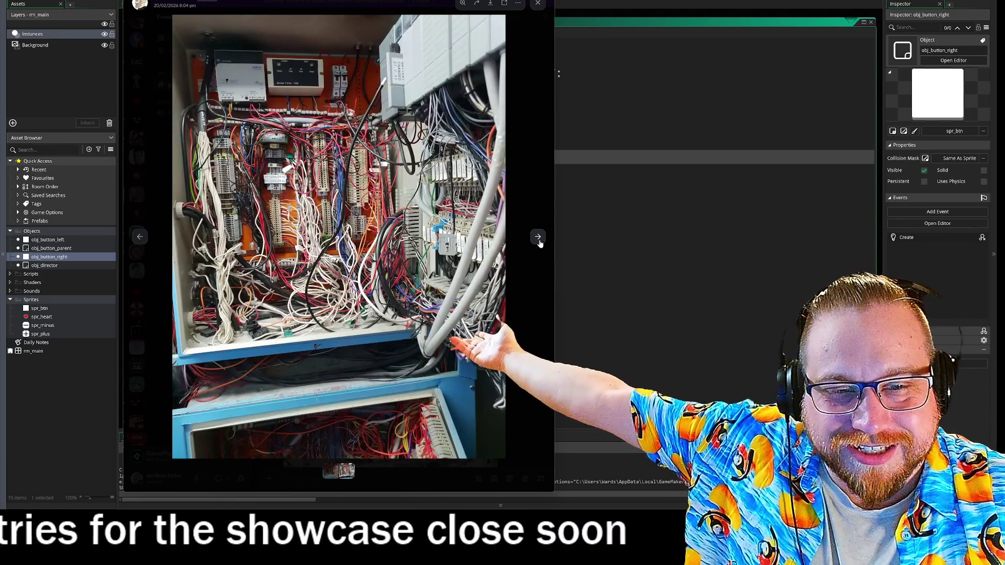
pyautogui.click(140, 238)
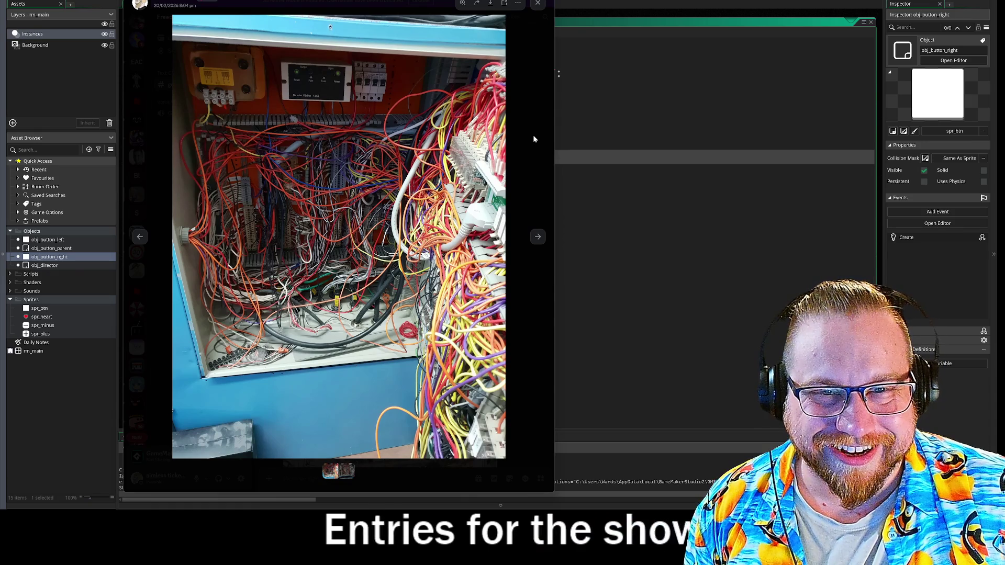
pyautogui.click(474, 136)
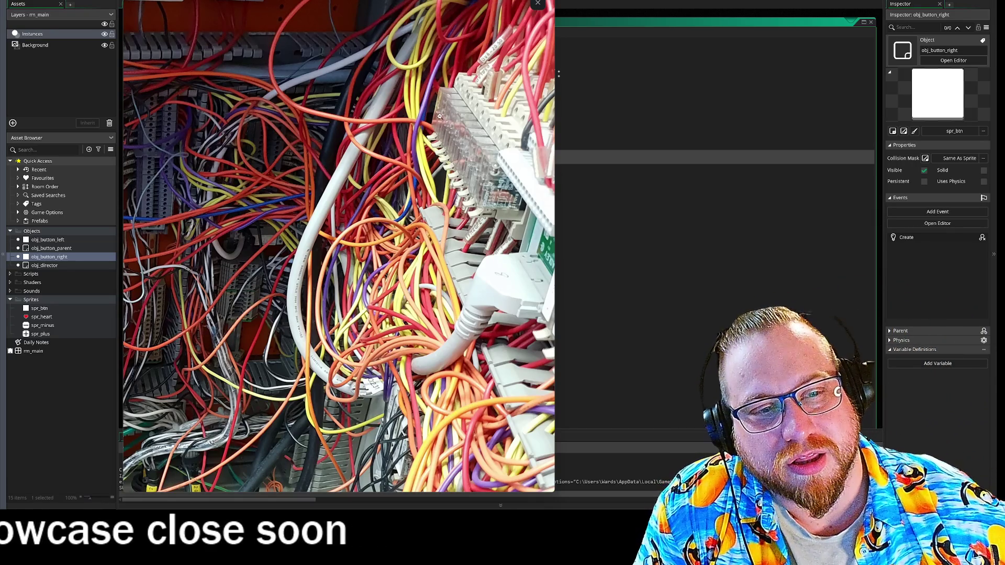
pyautogui.click(495, 188)
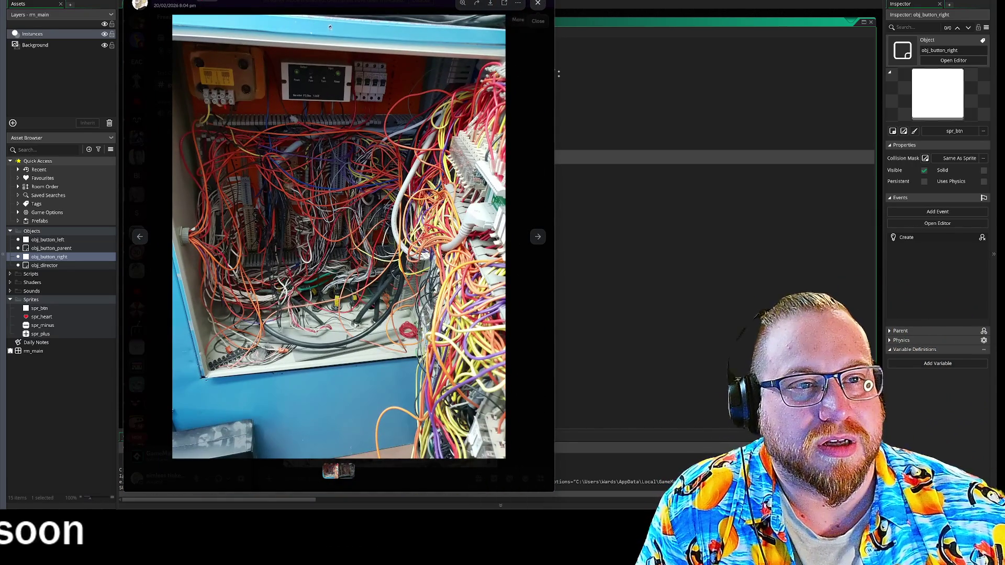
# Switch from the photo viewer back to GameMaker and scroll down obj_director's events
pyautogui.hotkey('alt', 'Tab')
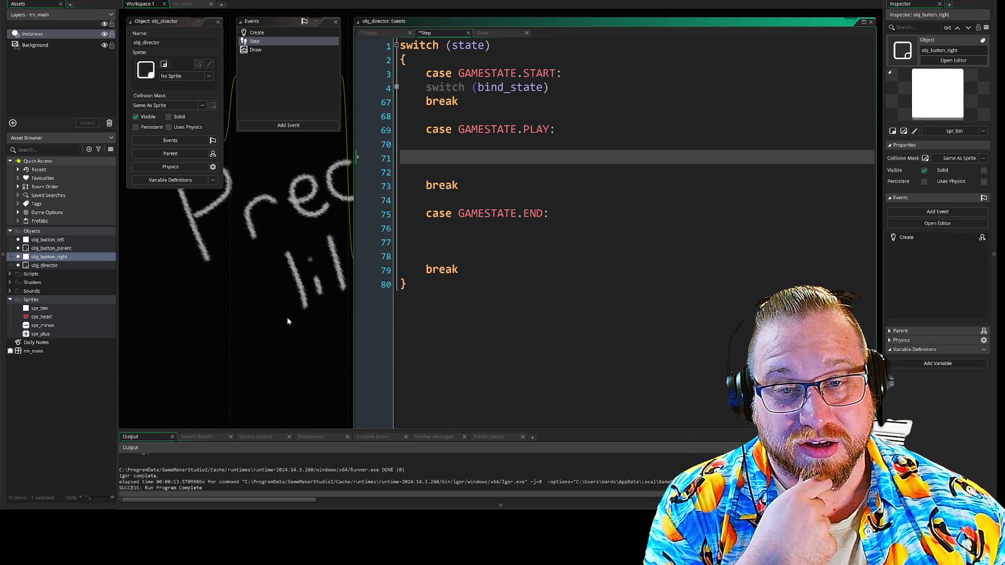
pyautogui.scroll(-1, 301, 316)
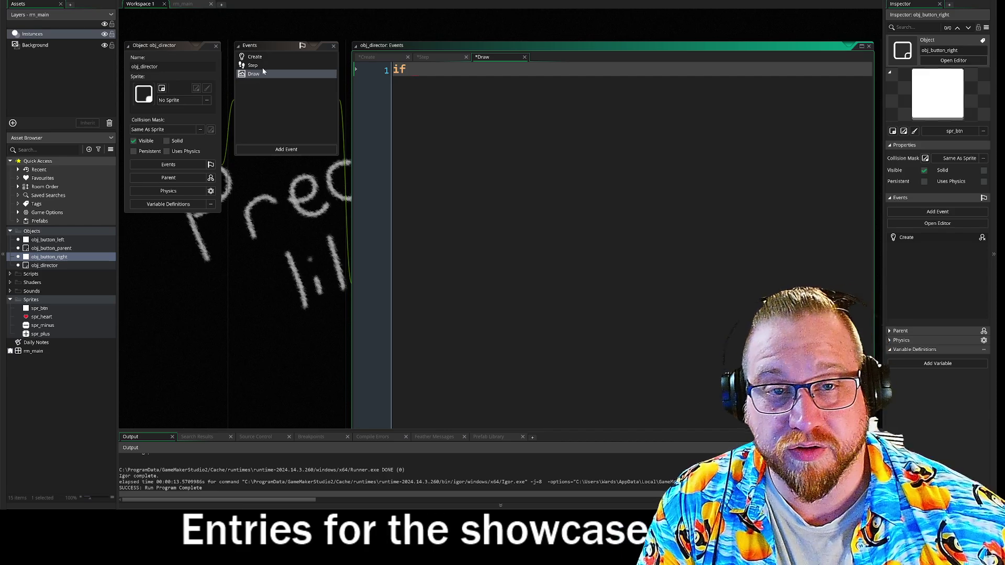
# Start the Draw event with 'if bind_state == BINDSTATE.LEFT' and an opening brace below it
pyautogui.click(262, 66)
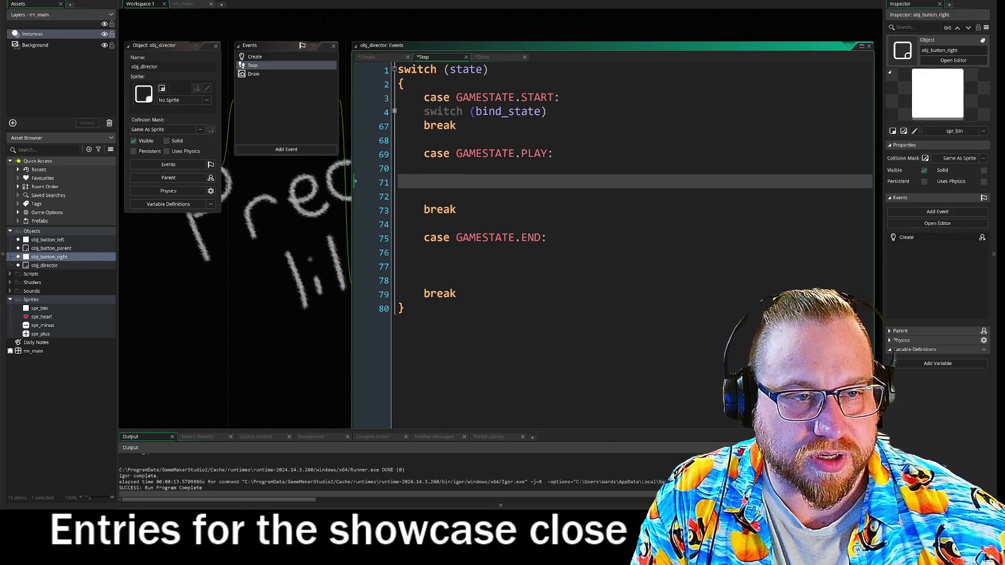
pyautogui.click(254, 74)
pyautogui.write('if')
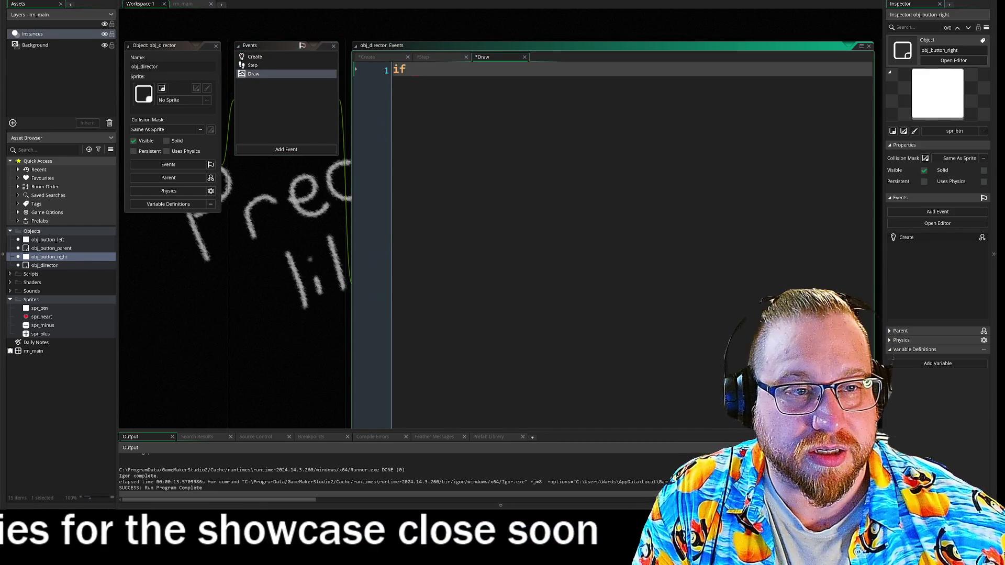
pyautogui.write('bind')
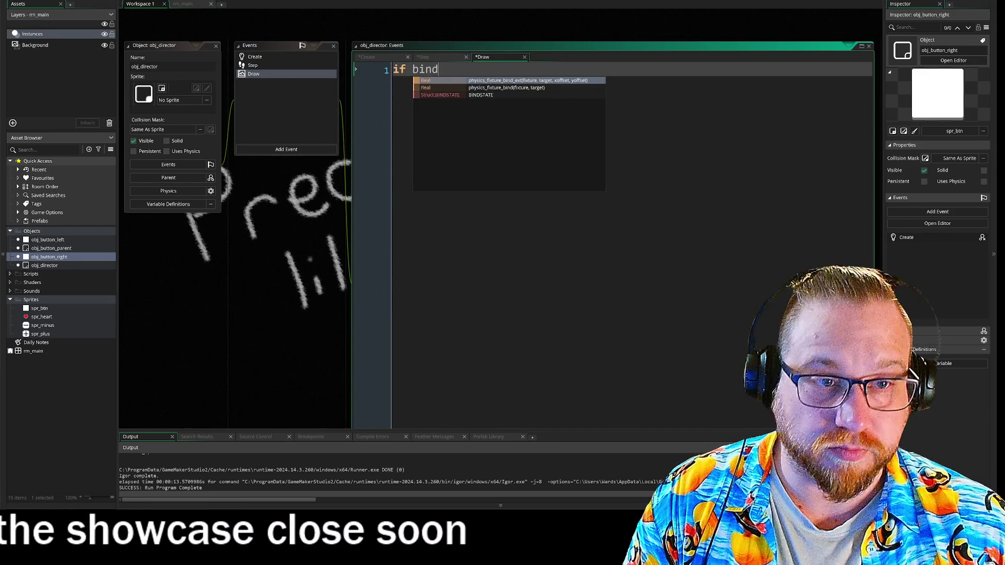
pyautogui.write('_s')
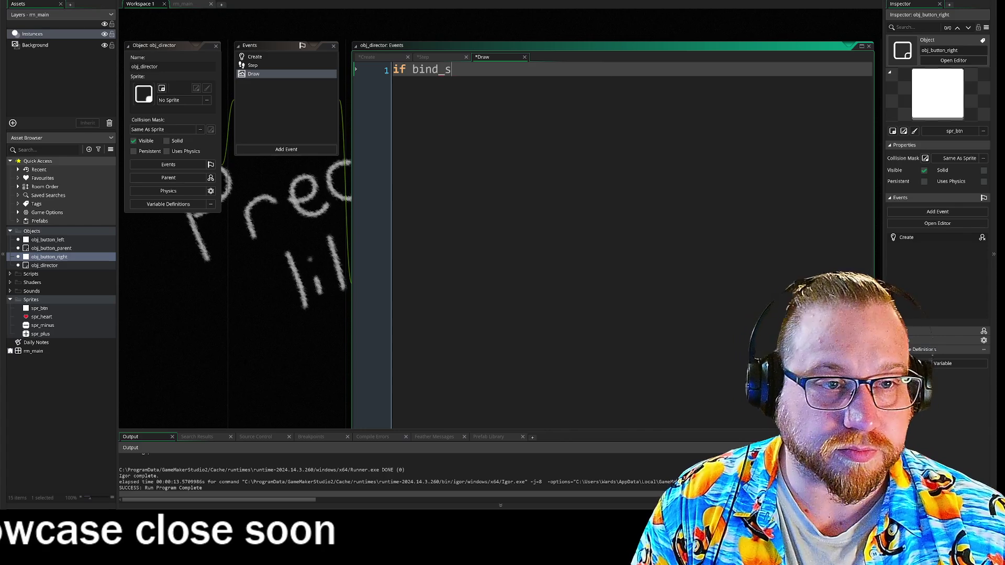
pyautogui.press('BackSpace')
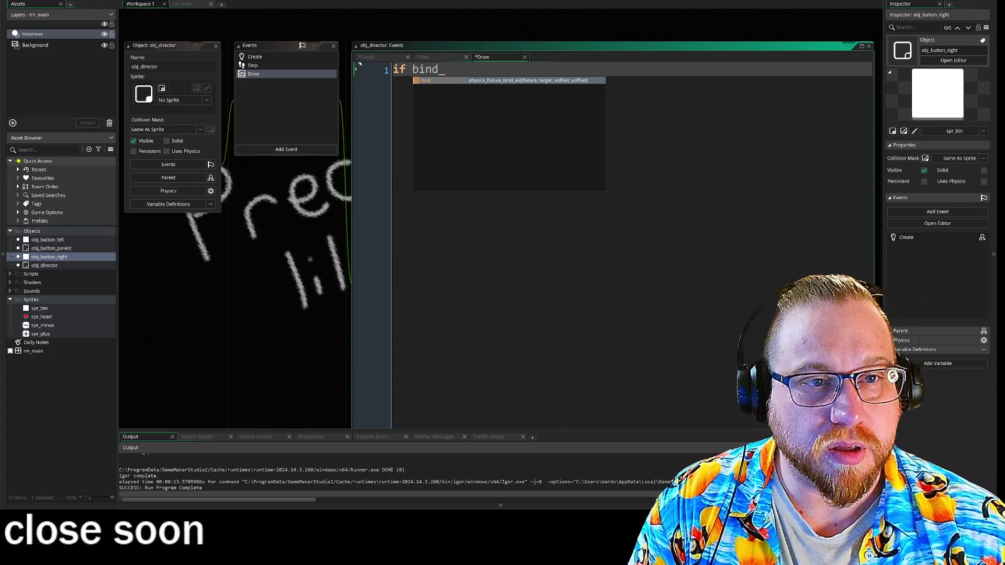
pyautogui.press('BackSpace')
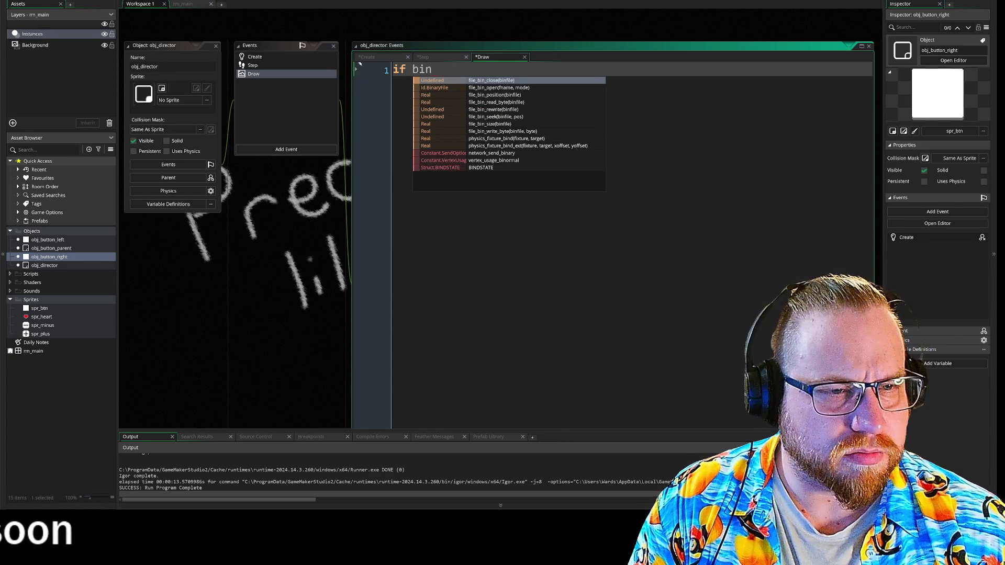
pyautogui.write('d_')
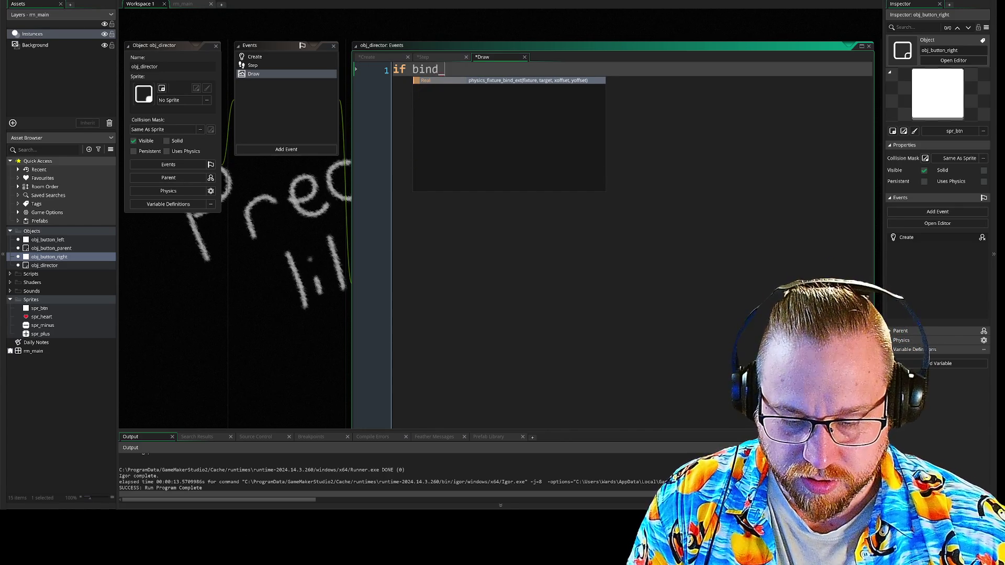
pyautogui.write('state ==')
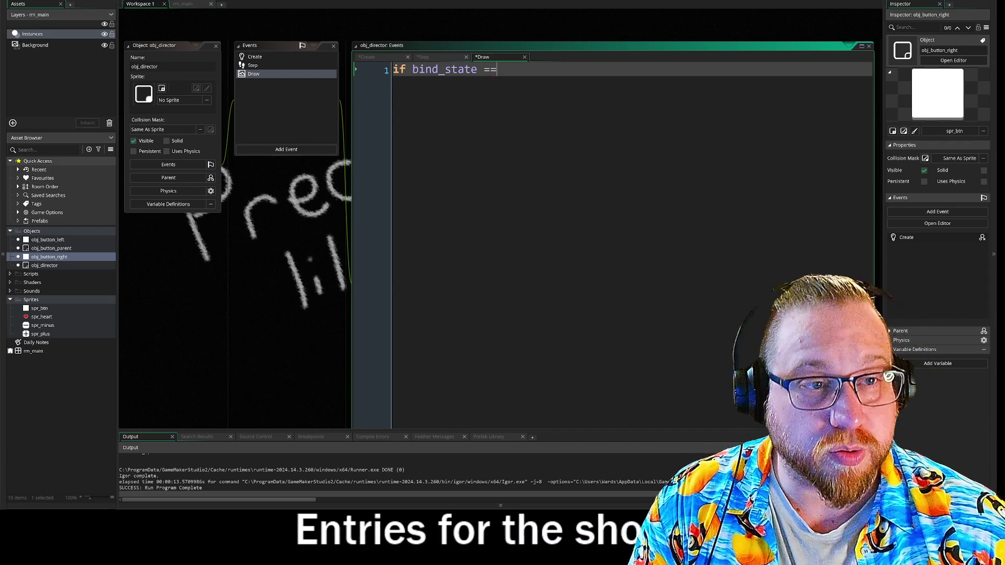
pyautogui.write(' BIND')
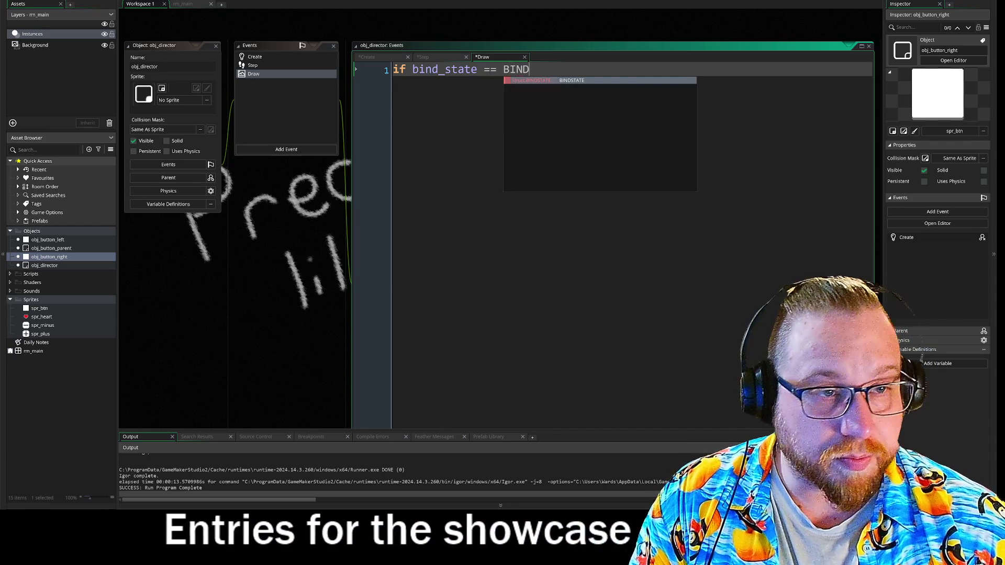
pyautogui.write('STATE.LEFT')
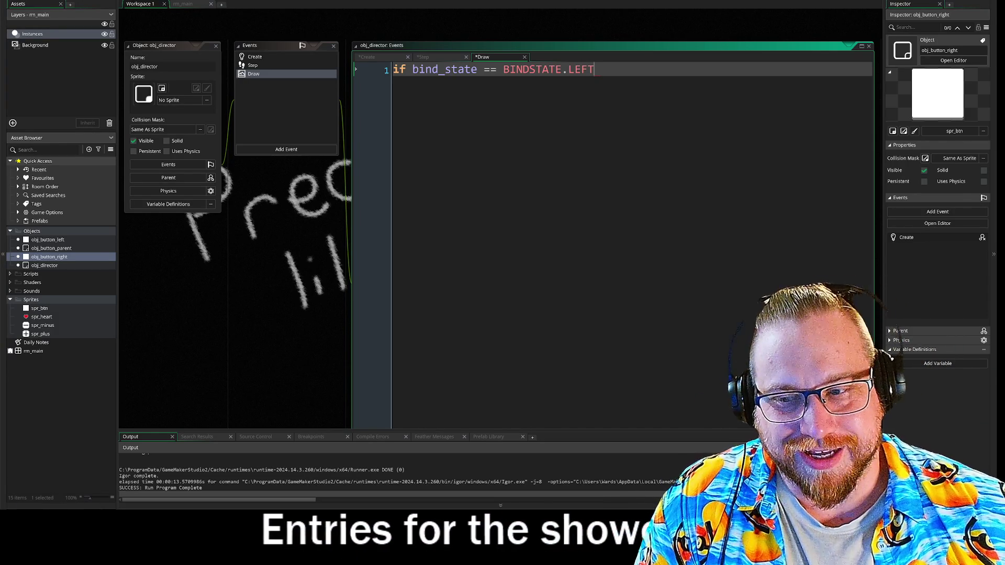
pyautogui.press('Return')
pyautogui.write('{')
pyautogui.press('Return')
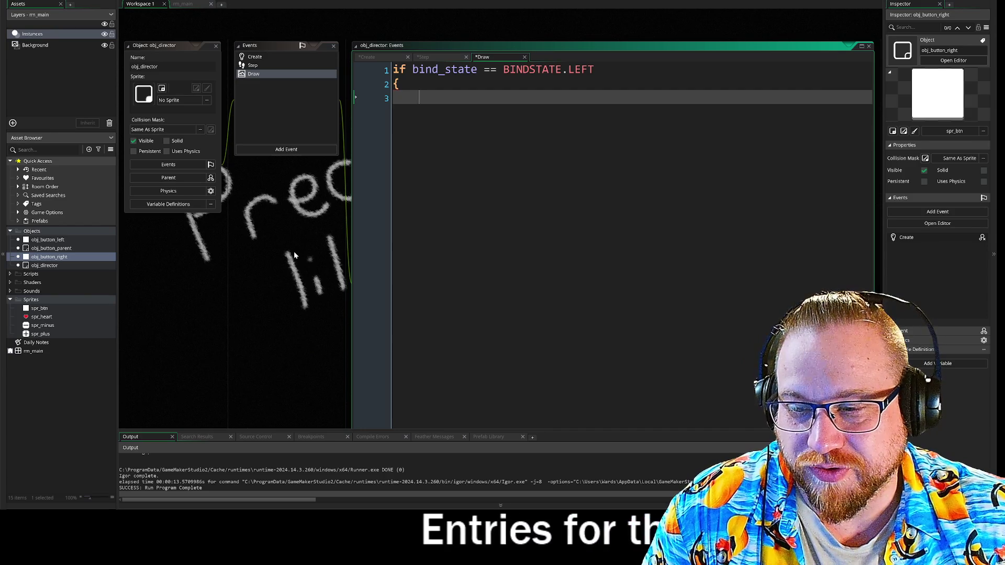
pyautogui.hscroll(-1, 301, 225)
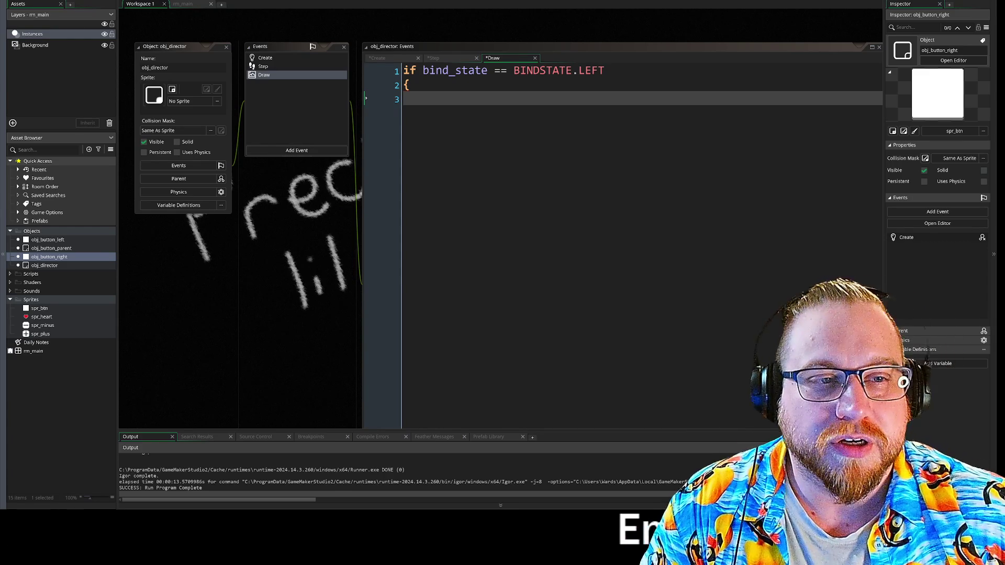
# Add a line for the closing brace of the BINDSTATE.LEFT block, keeping line 3 empty inside it
pyautogui.click(429, 99)
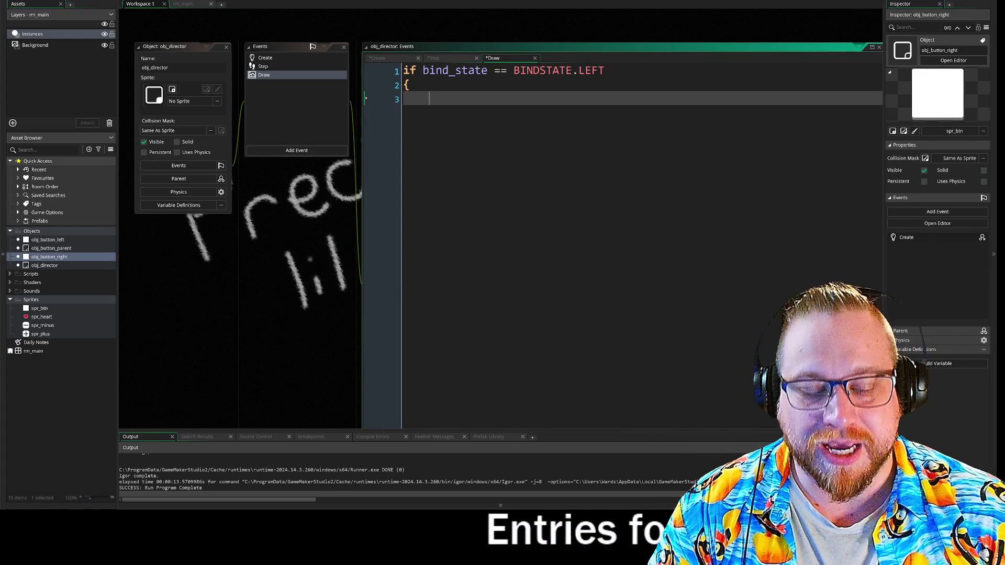
pyautogui.press('Return')
pyautogui.write('}')
pyautogui.click(419, 99)
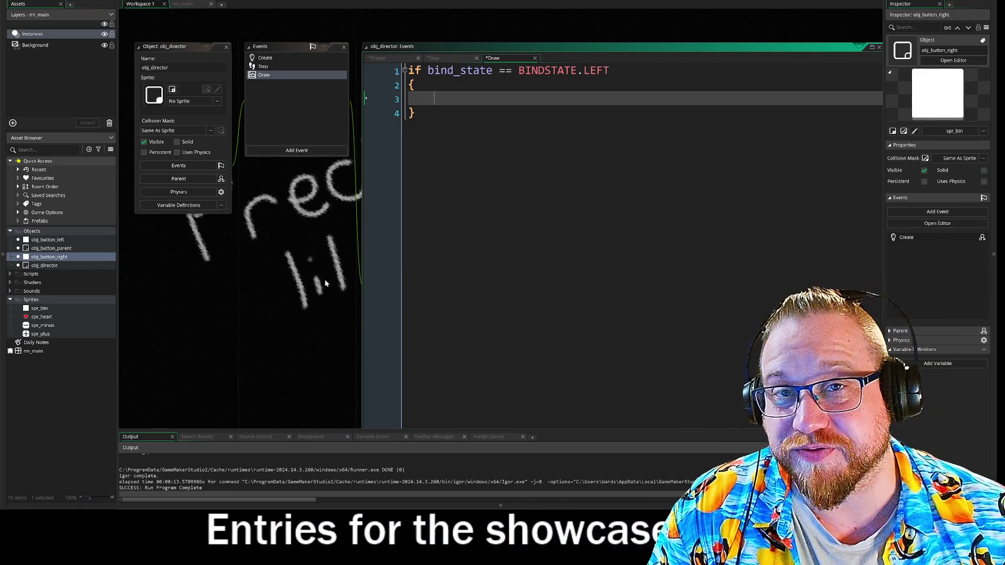
pyautogui.moveTo(316, 299)
pyautogui.mouseDown()
pyautogui.moveTo(305, 256)
pyautogui.moveTo(306, 268)
pyautogui.mouseUp()
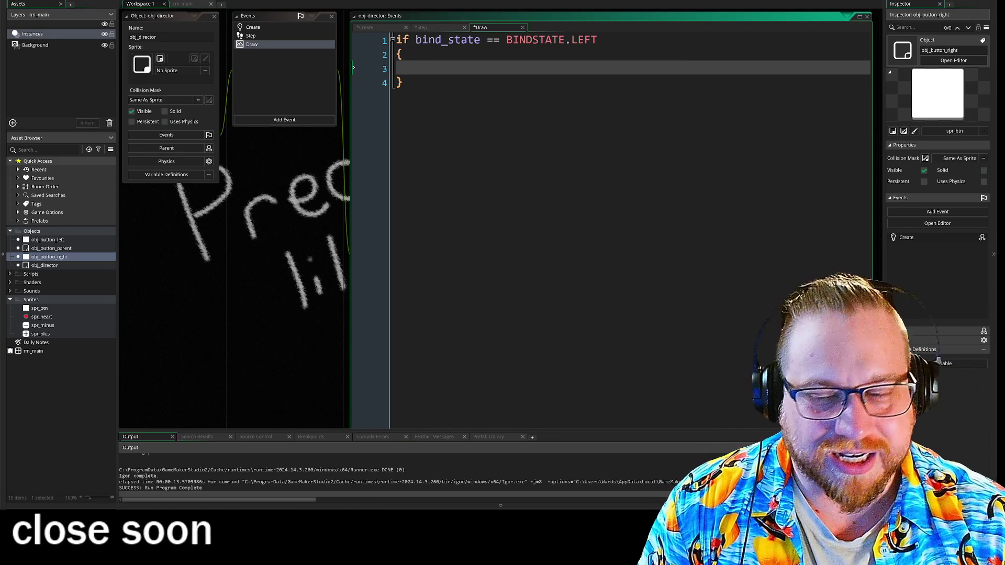
# Put draw_text() inside the BINDSTATE.LEFT block and insert blank lines above the if
pyautogui.write('draw')
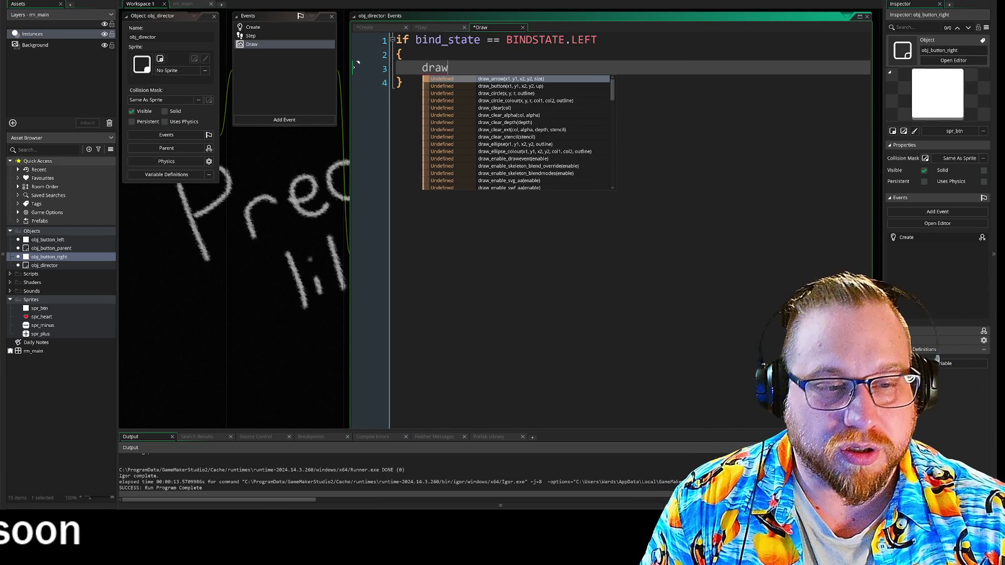
pyautogui.write('_text')
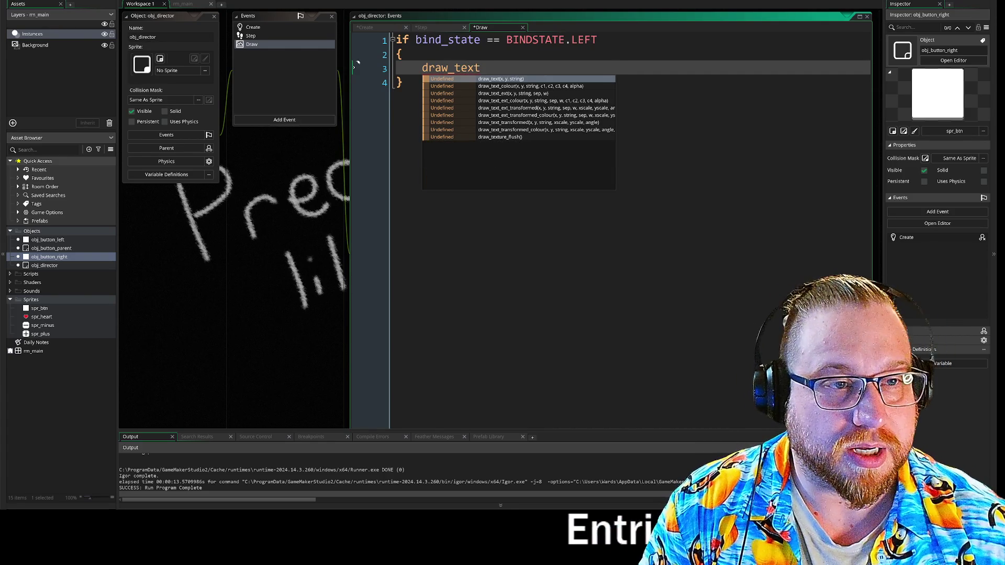
pyautogui.write('(')
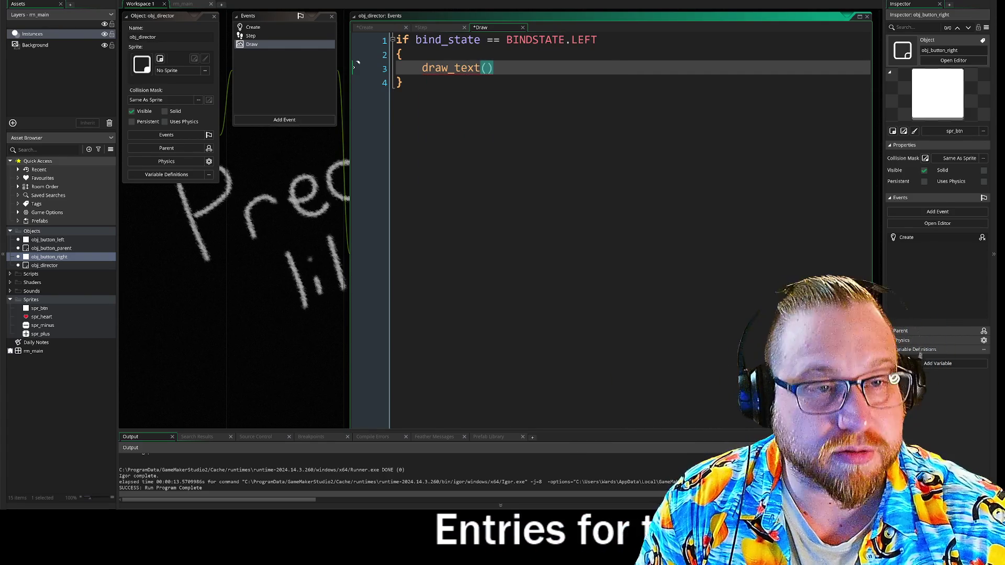
pyautogui.press('Up')
pyautogui.press('Up')
pyautogui.press('End')
pyautogui.press('Return')
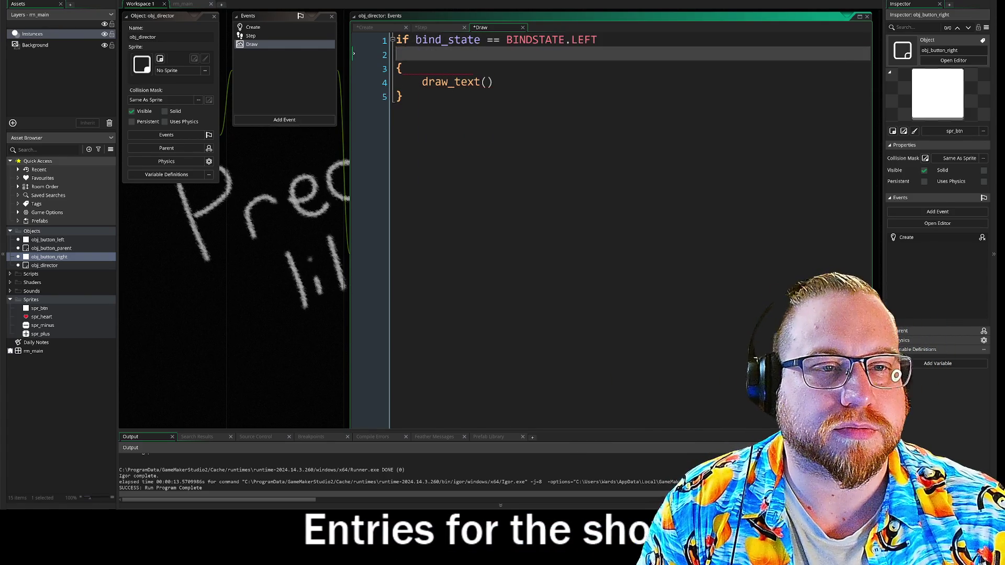
pyautogui.press('BackSpace')
pyautogui.press('Home')
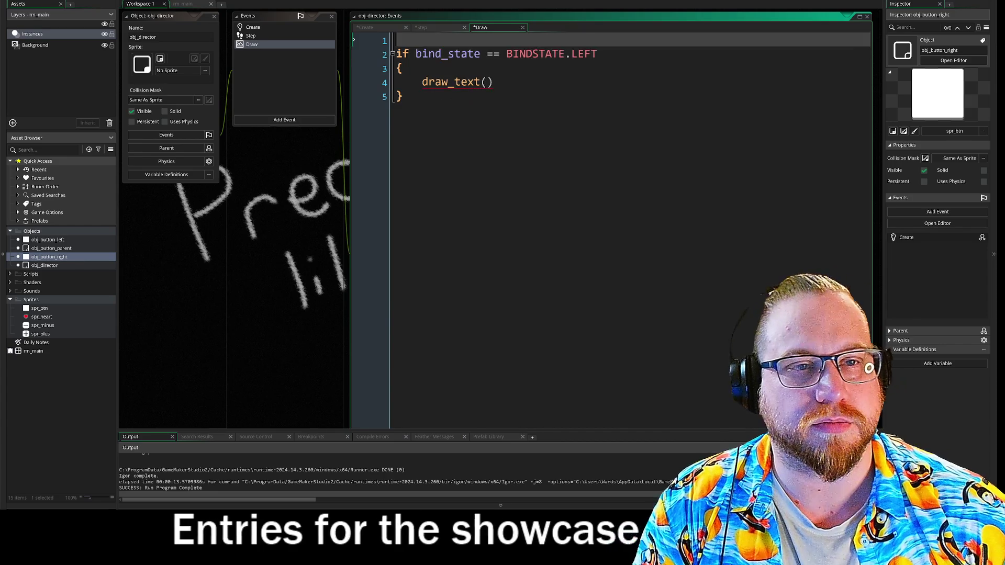
pyautogui.press('Return')
pyautogui.press('Return')
pyautogui.press('Return')
pyautogui.press('Up')
# Declare var xmid = room_width/2 and var ymid = room_height/2 at the top of the Draw code
pyautogui.click(396, 40)
pyautogui.write('var')
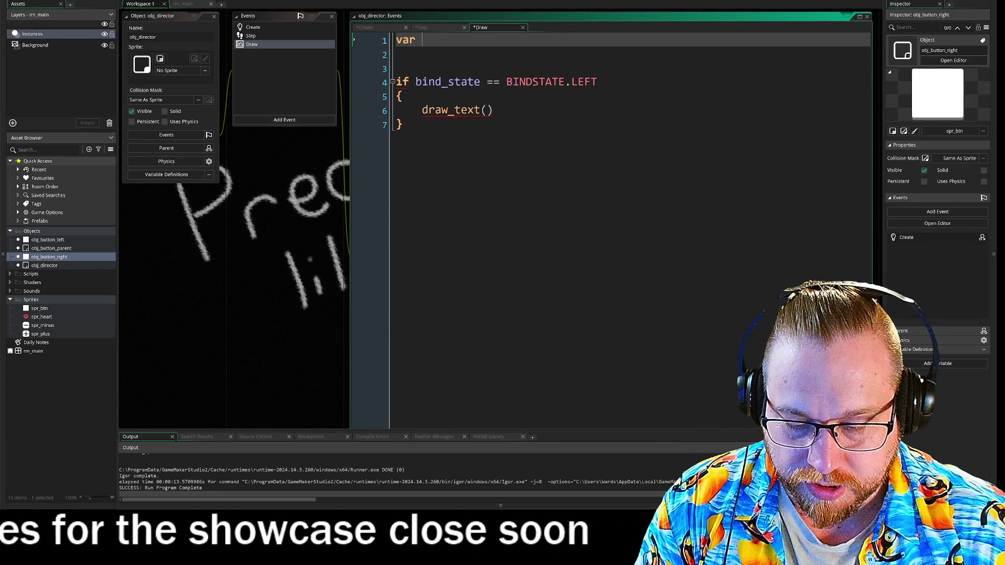
pyautogui.write(' x')
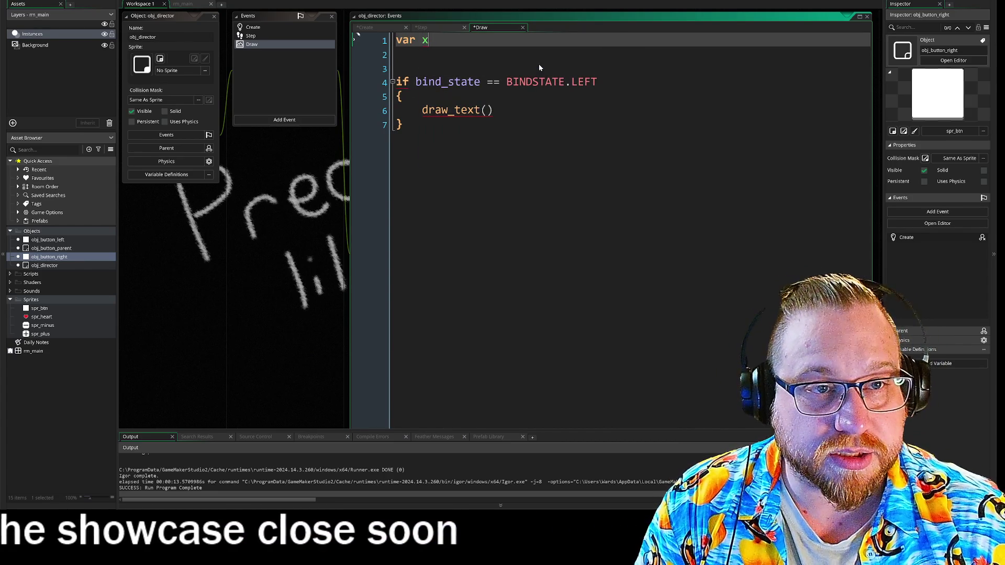
pyautogui.write('mid ')
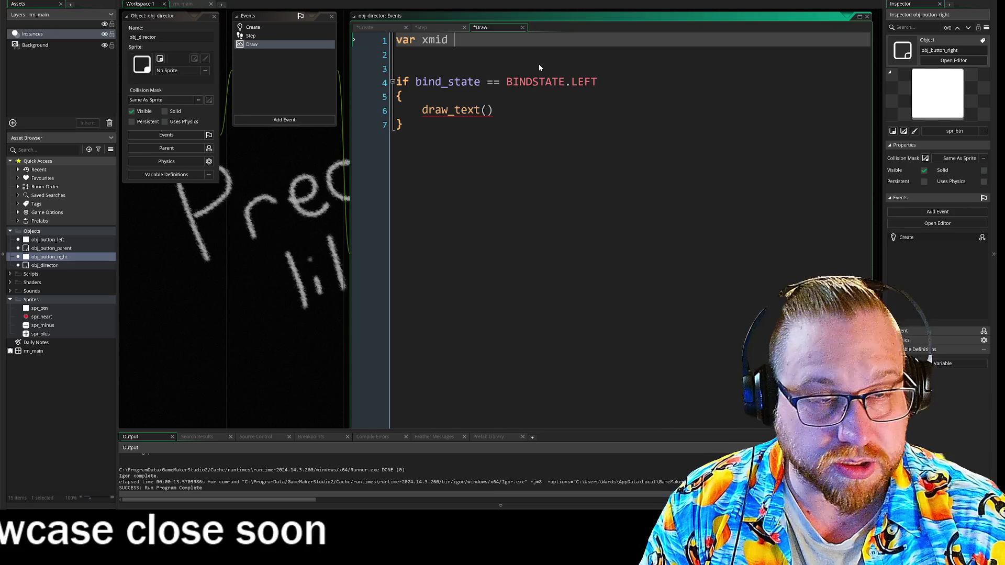
pyautogui.write('= ')
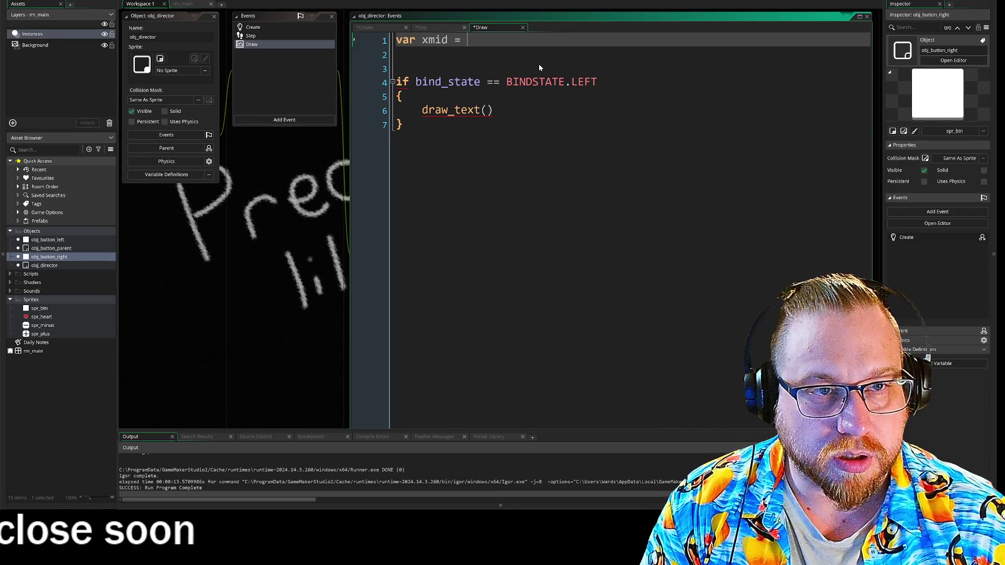
pyautogui.write('r')
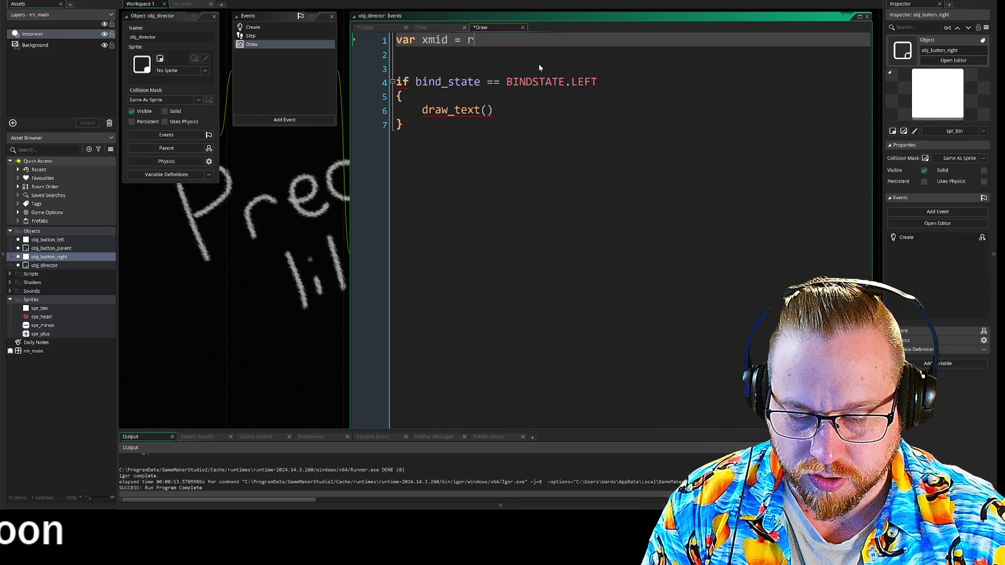
pyautogui.write('oom_width/2')
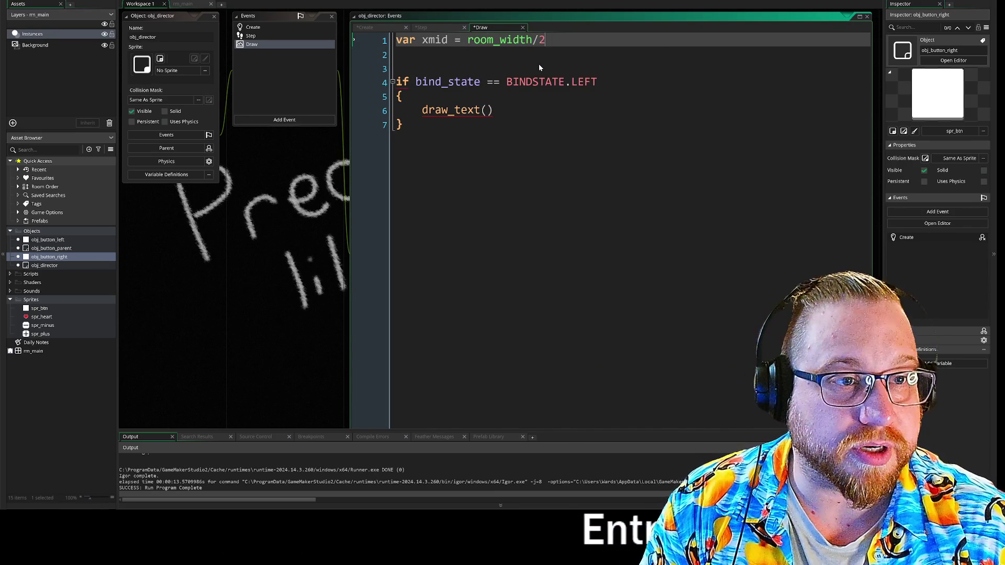
pyautogui.press('Return')
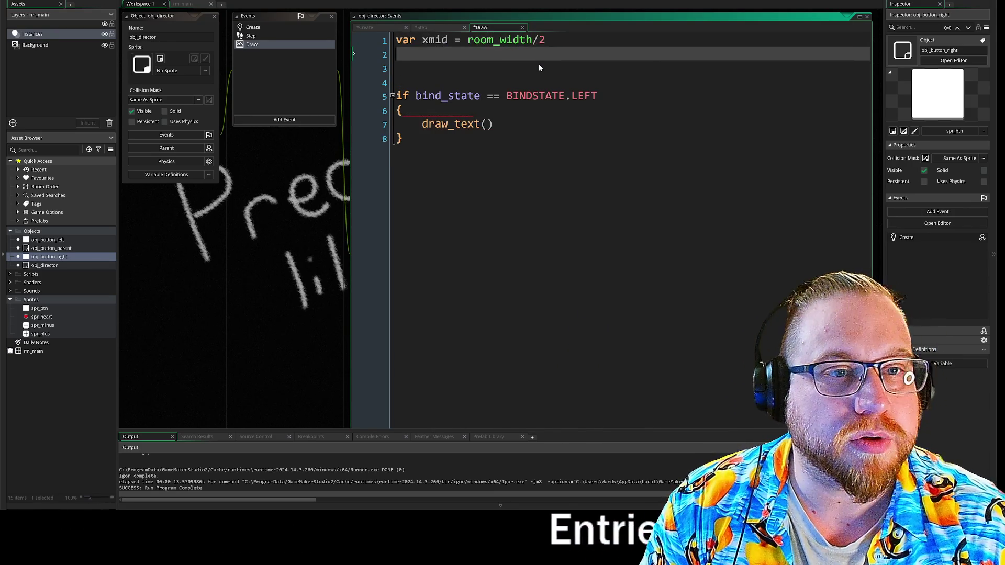
pyautogui.write('var ')
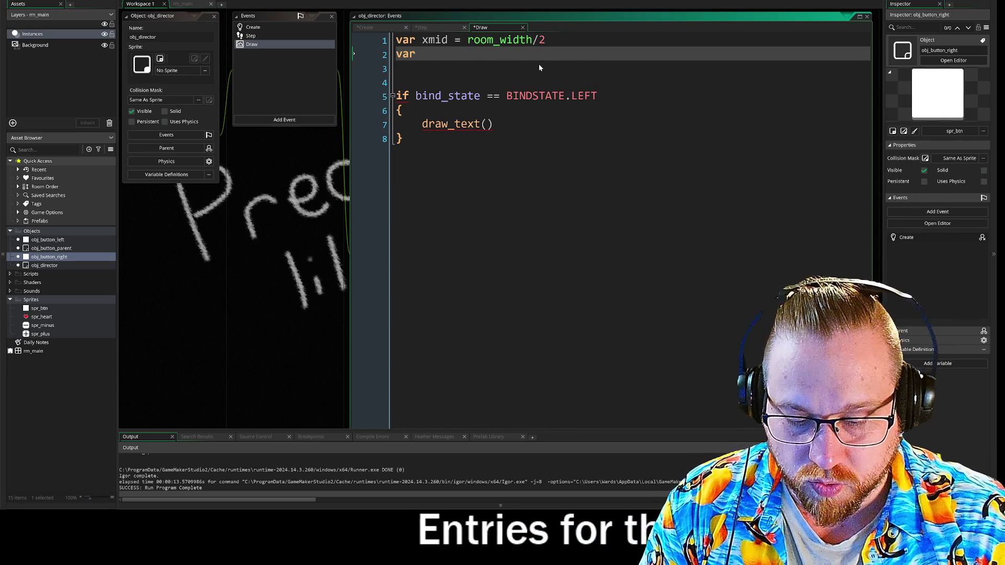
pyautogui.write('ymid = rtoimm')
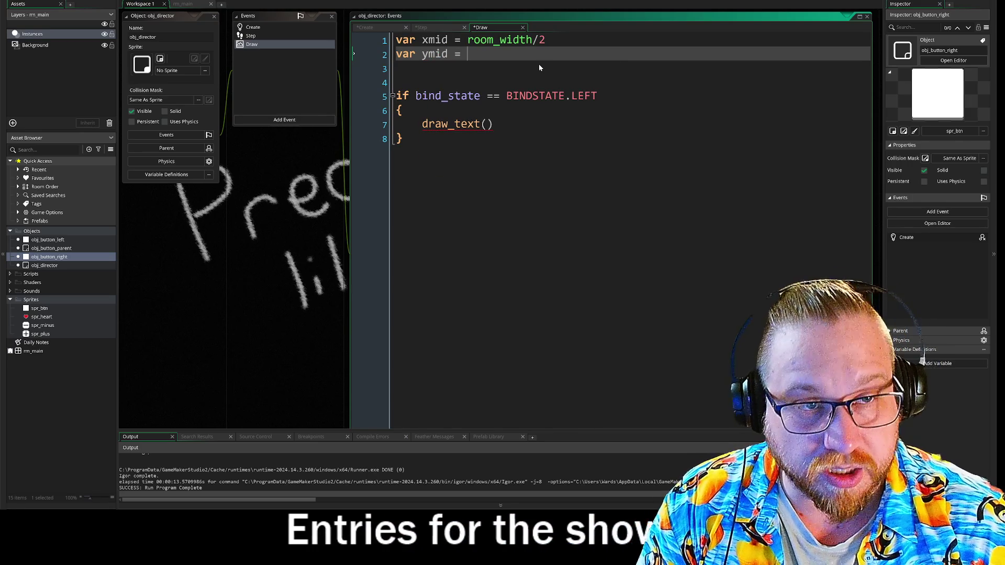
pyautogui.press('BackSpace')
pyautogui.press('BackSpace')
pyautogui.press('BackSpace')
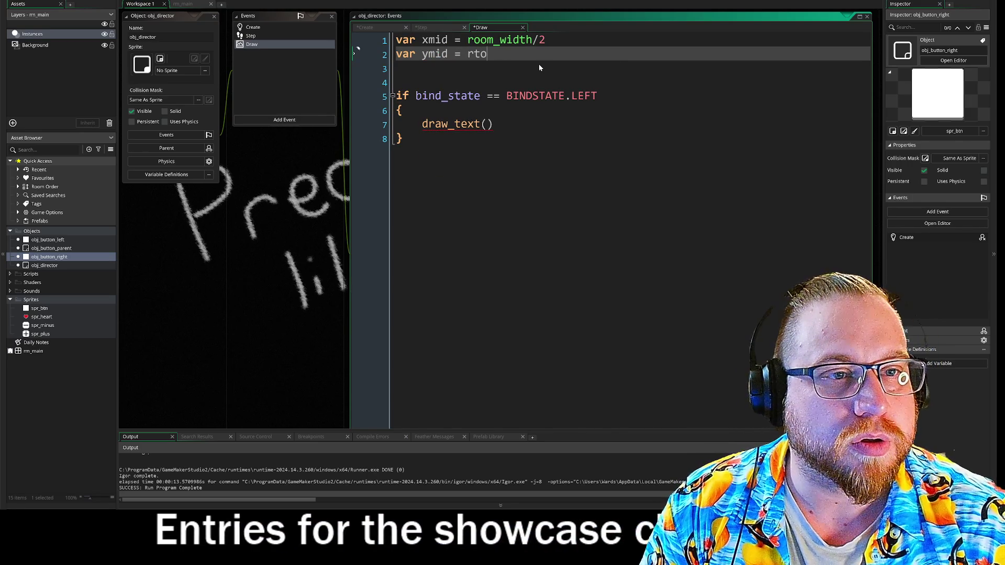
pyautogui.write('oom')
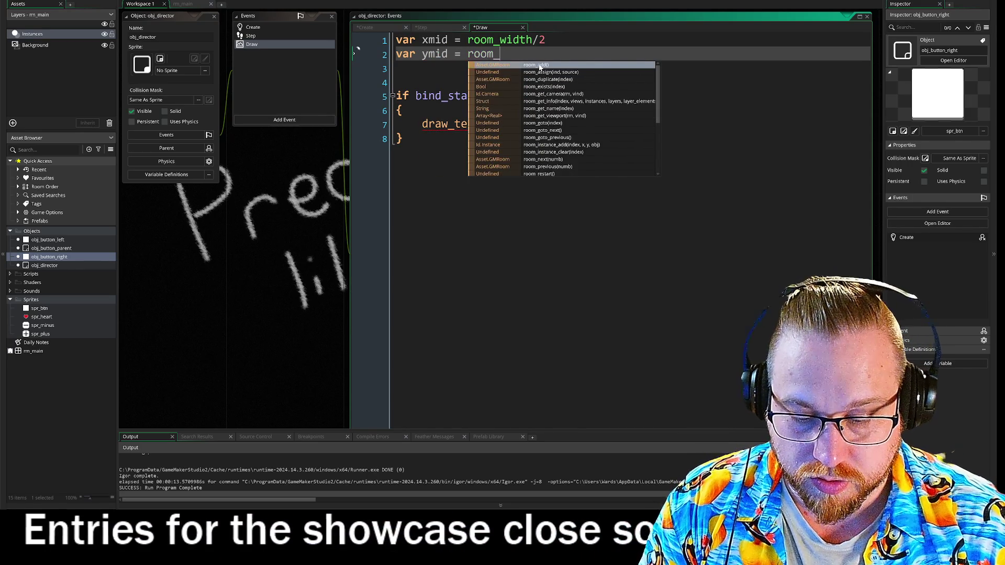
pyautogui.write('_height/2')
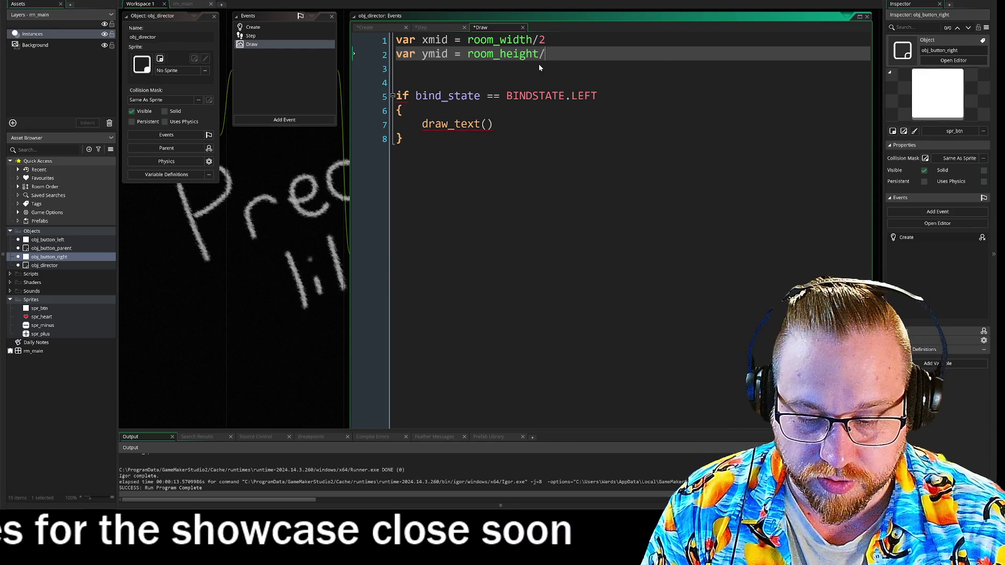
pyautogui.press('Down')
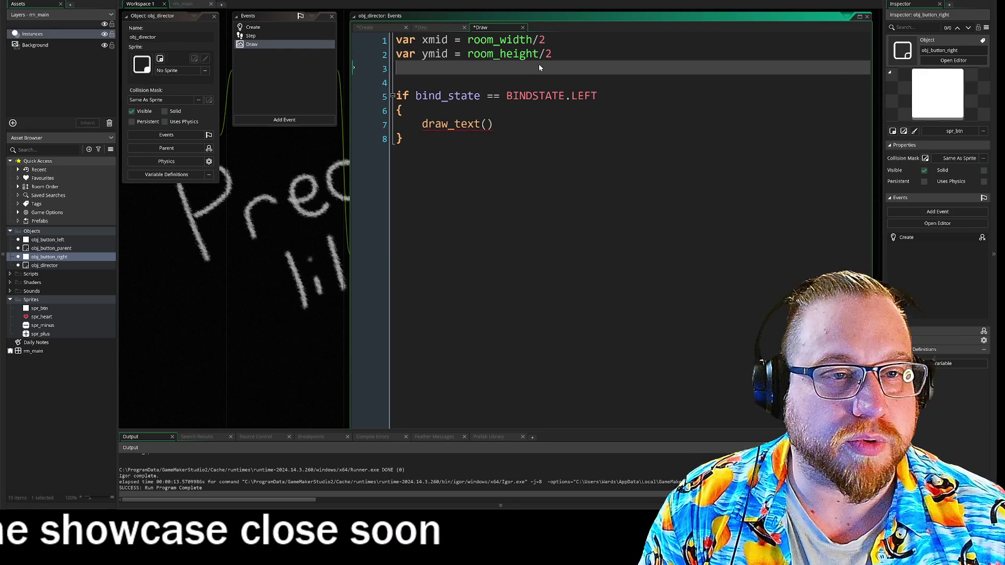
pyautogui.press('Return')
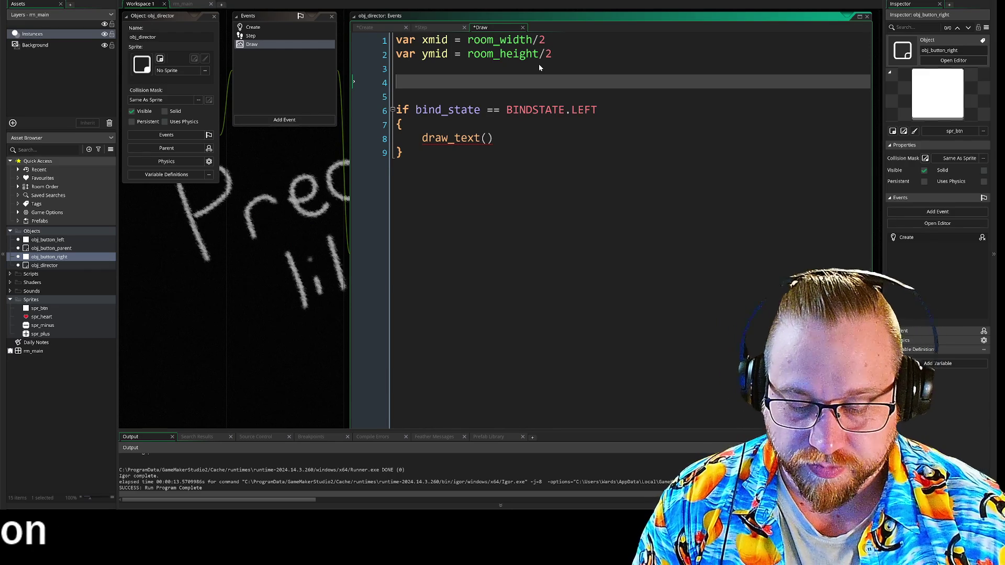
# Add draw_set_valign(fa_center) using autocomplete
pyautogui.write('va')
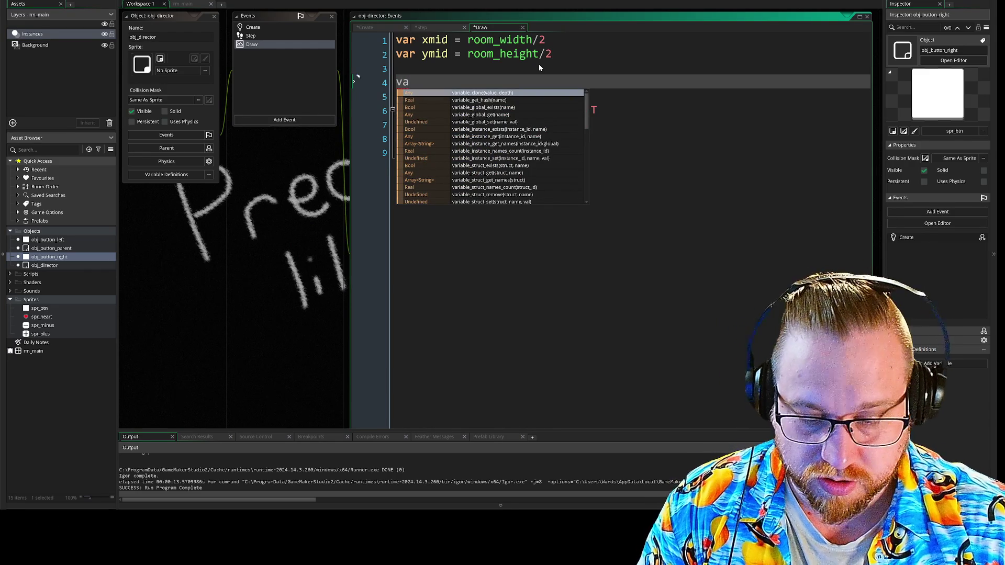
pyautogui.write('lig')
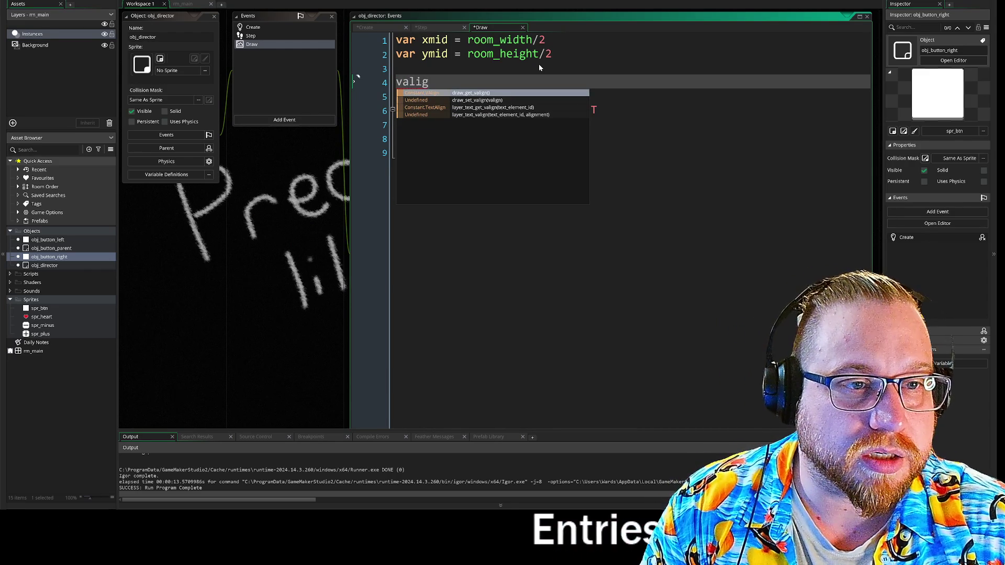
pyautogui.press('Down')
pyautogui.press('Return')
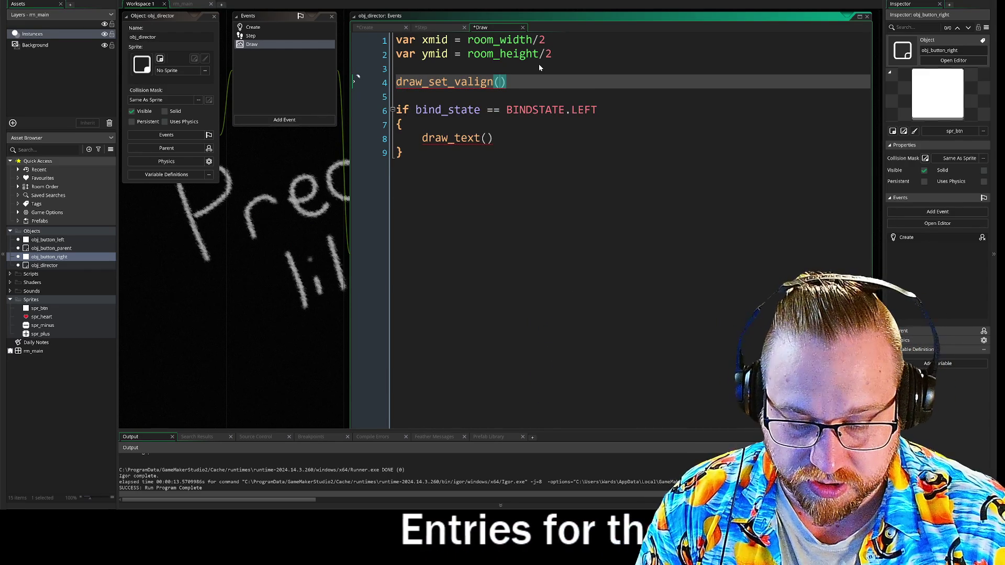
pyautogui.write('centr')
pyautogui.press('BackSpace')
pyautogui.press('BackSpace')
pyautogui.press('BackSpace')
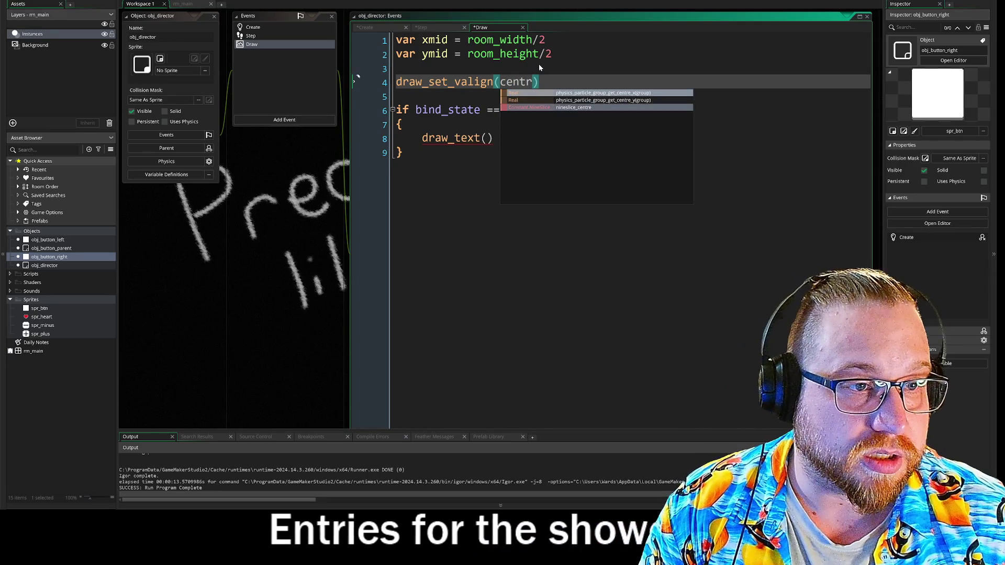
pyautogui.write('fa_ce')
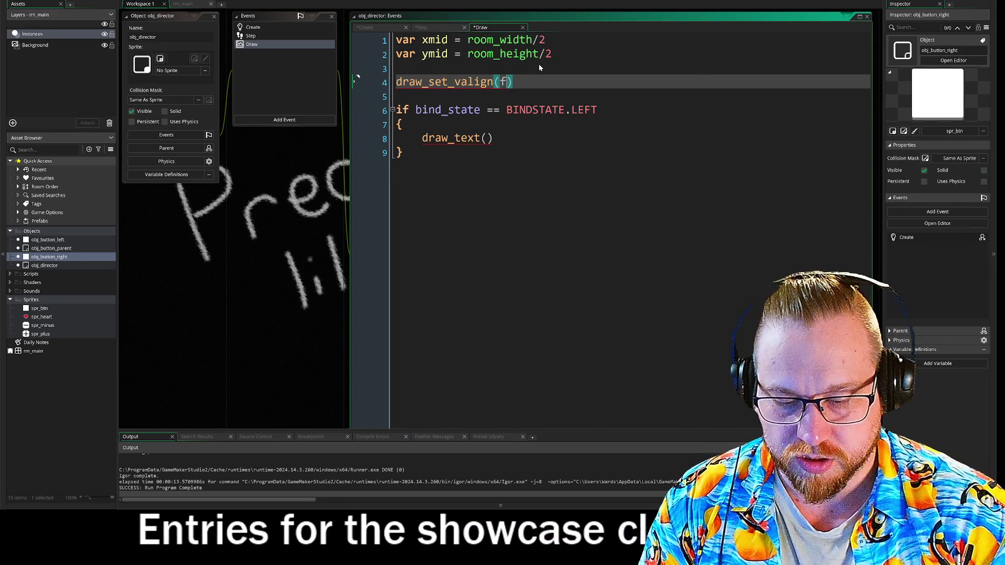
pyautogui.press('Return')
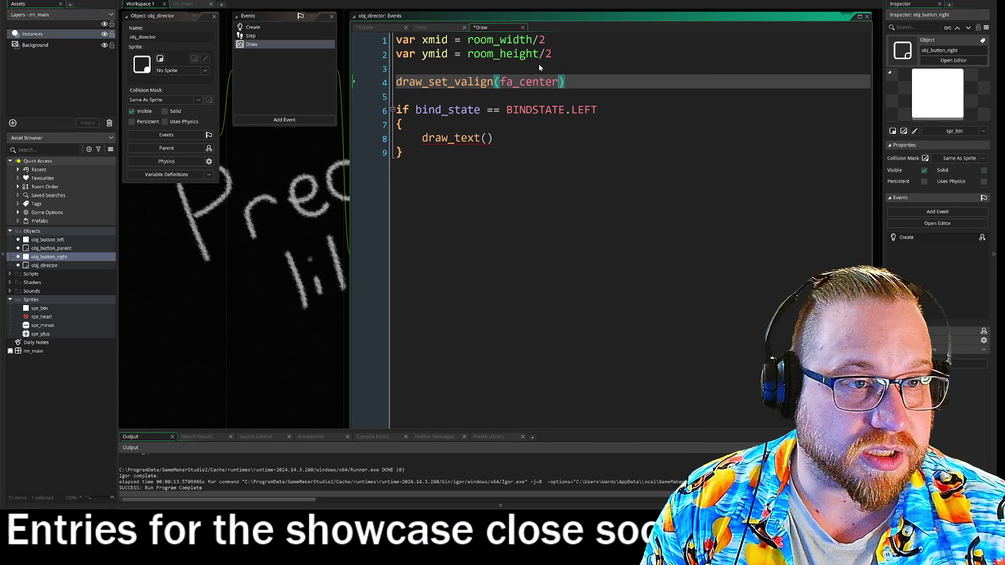
# Add draw_set_halign(fa_middle) on the next line below the valign call
pyautogui.press('End')
pyautogui.press('Return')
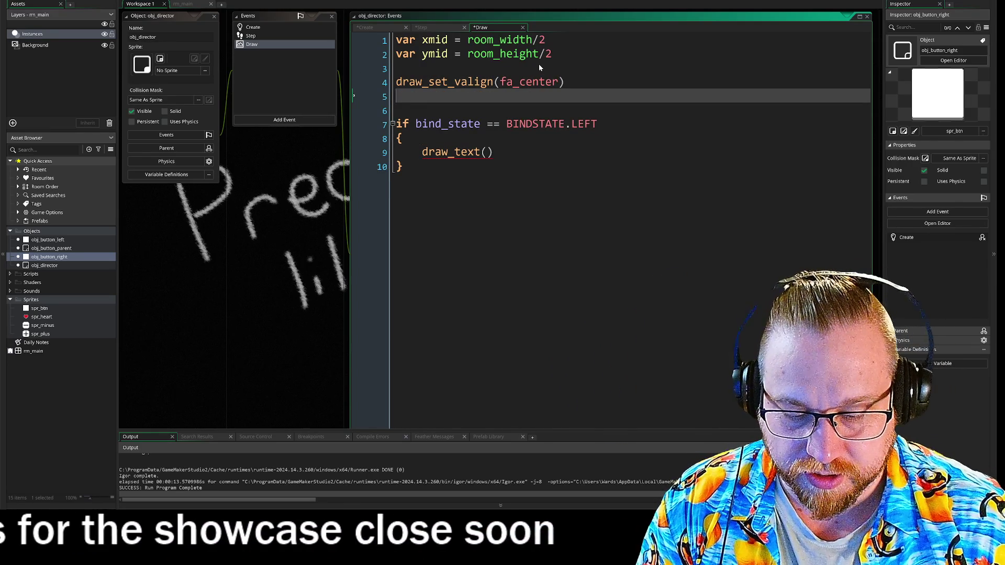
pyautogui.write('halign')
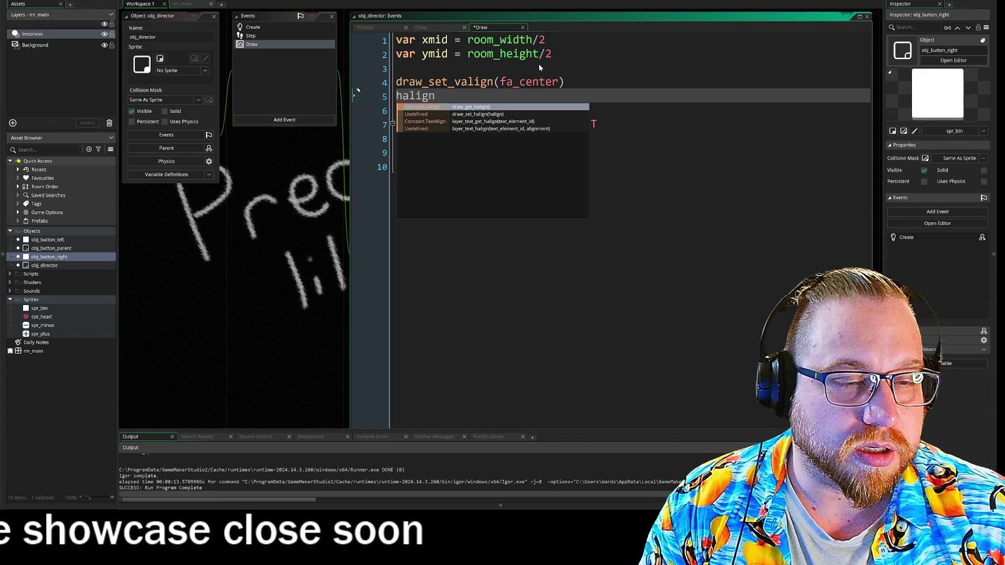
pyautogui.press('Down')
pyautogui.press('Return')
pyautogui.write('middle')
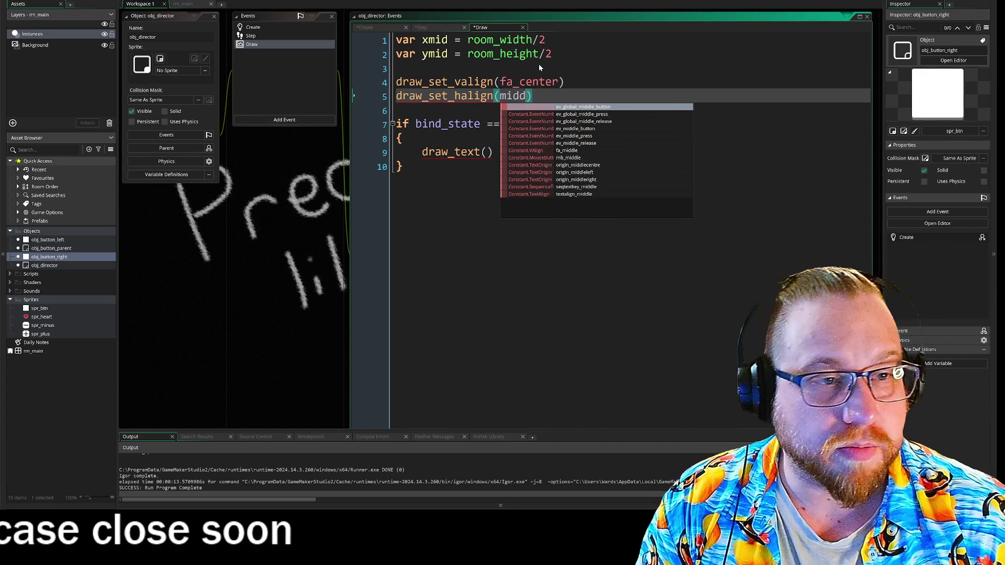
pyautogui.press('Down')
pyautogui.press('Down')
pyautogui.press('Down')
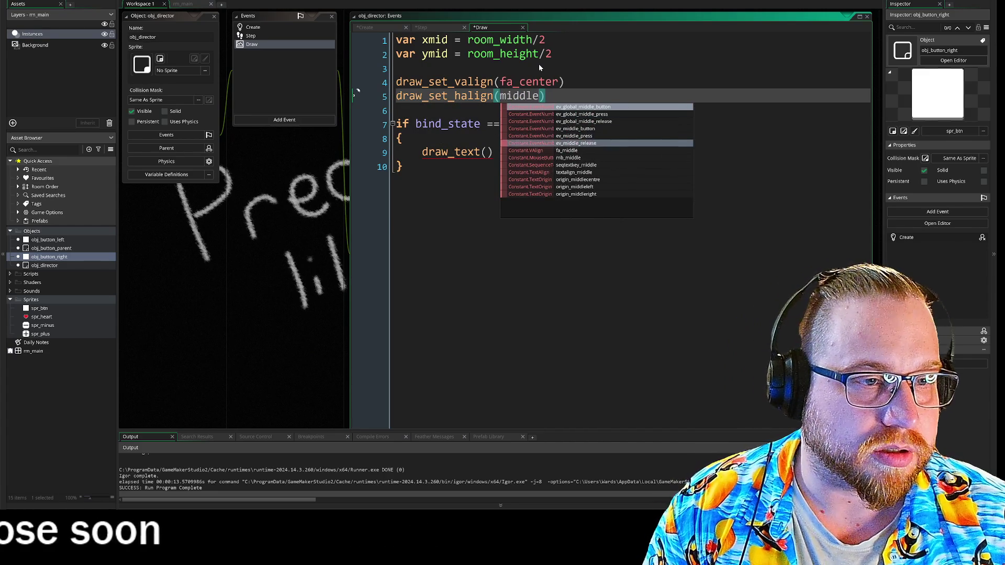
pyautogui.press('Return')
pyautogui.press('Down')
pyautogui.press('Down')
pyautogui.press('Down')
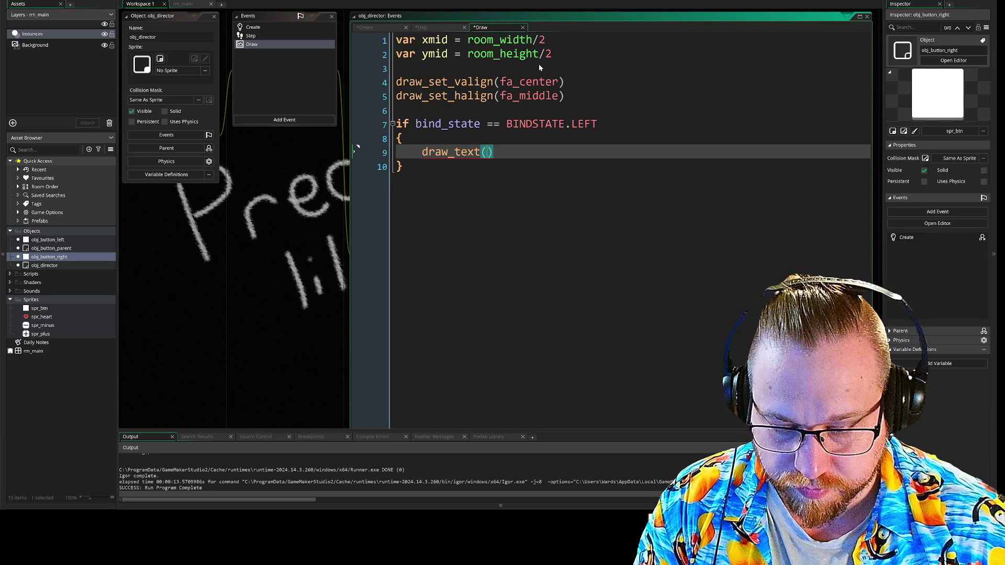
# Make the call read draw_text(xmid, ymid, "PRESS KEY TO BIND LEFT")
pyautogui.write('xmid, ')
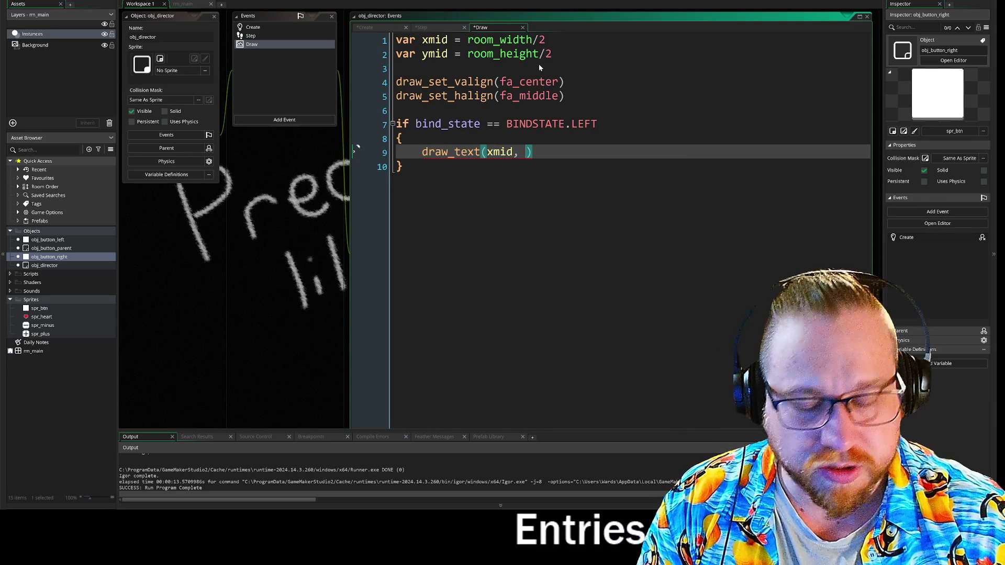
pyautogui.write('ymid')
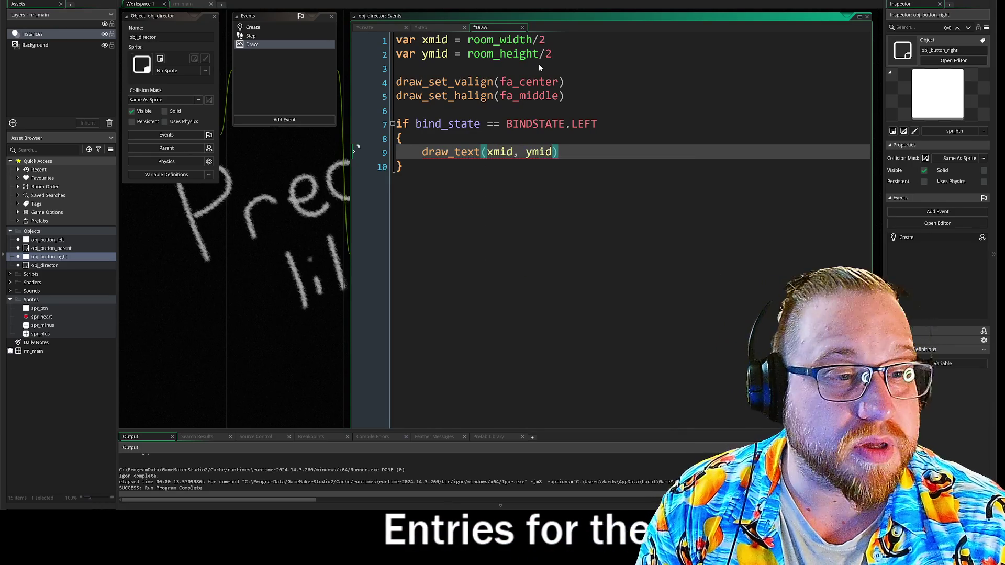
pyautogui.write(', ')
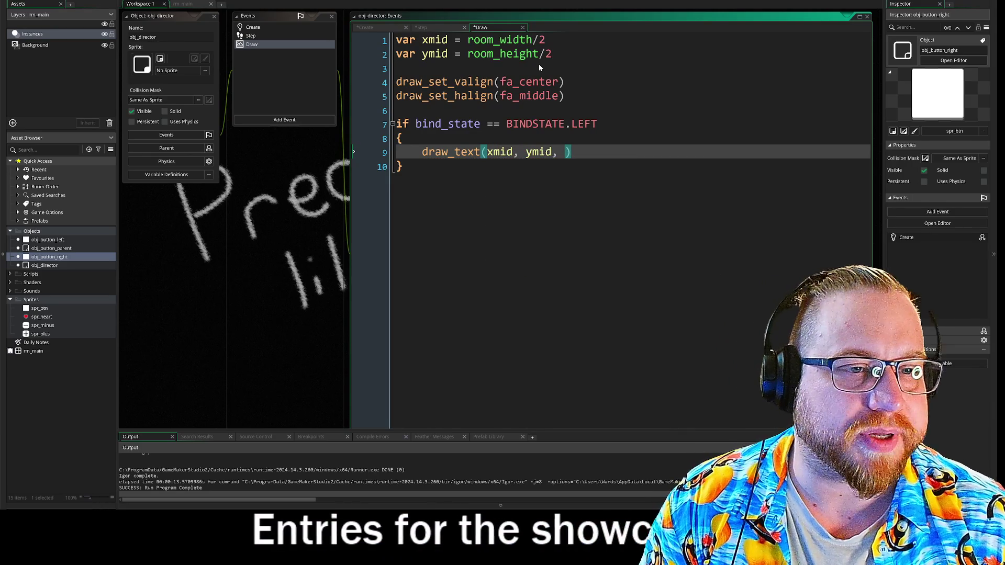
pyautogui.write('PRESS')
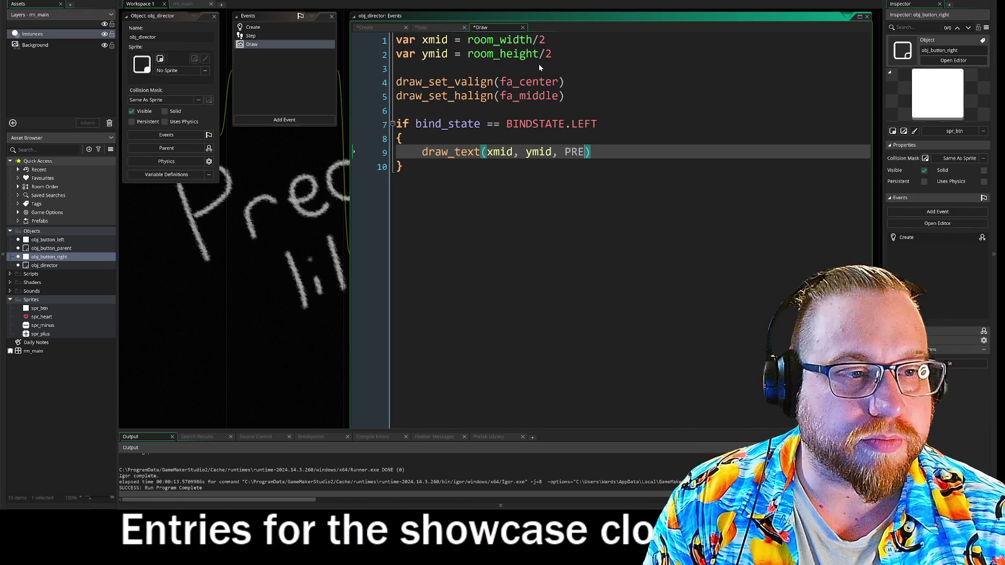
pyautogui.press('BackSpace')
pyautogui.press('BackSpace')
pyautogui.press('BackSpace')
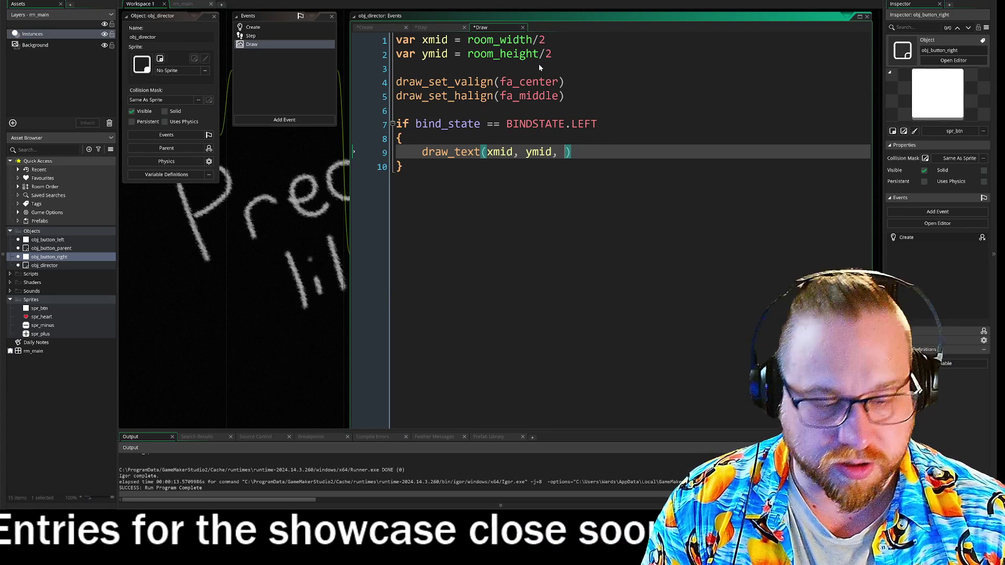
pyautogui.write('"')
pyautogui.write('PRESS')
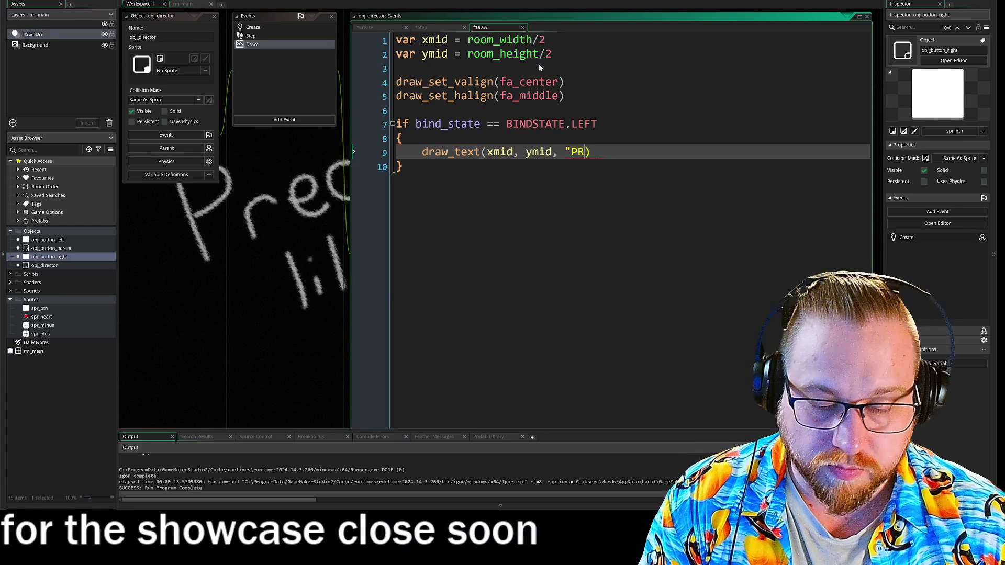
pyautogui.write('LEFT')
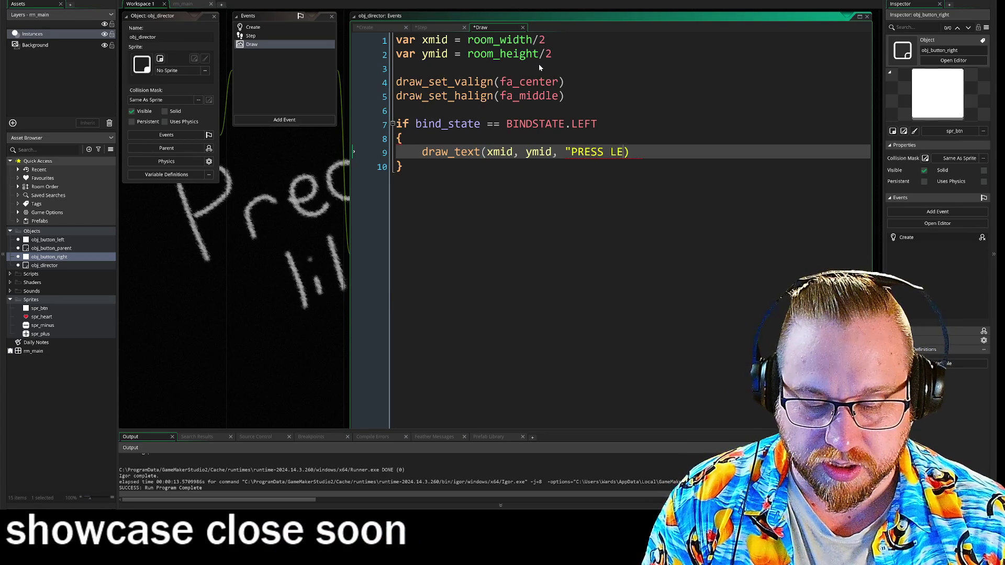
pyautogui.press('BackSpace')
pyautogui.press('BackSpace')
pyautogui.press('BackSpace')
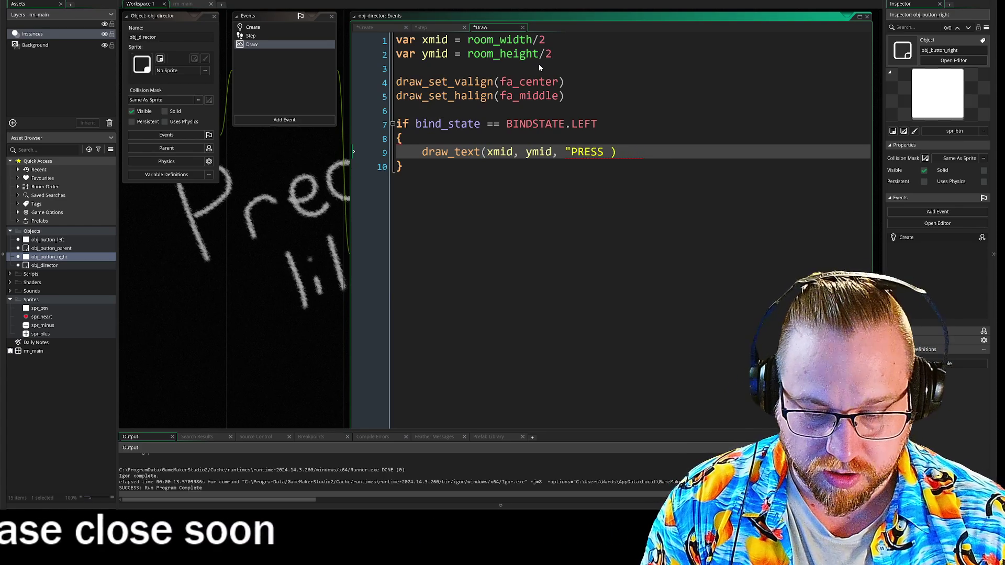
pyautogui.write('KEY TO BIND LEFT')
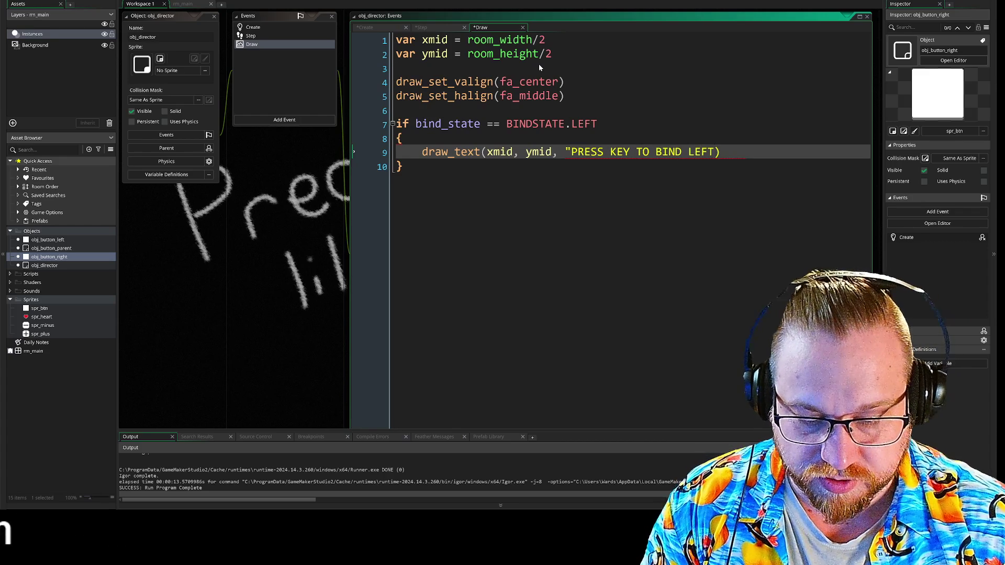
pyautogui.write('"')
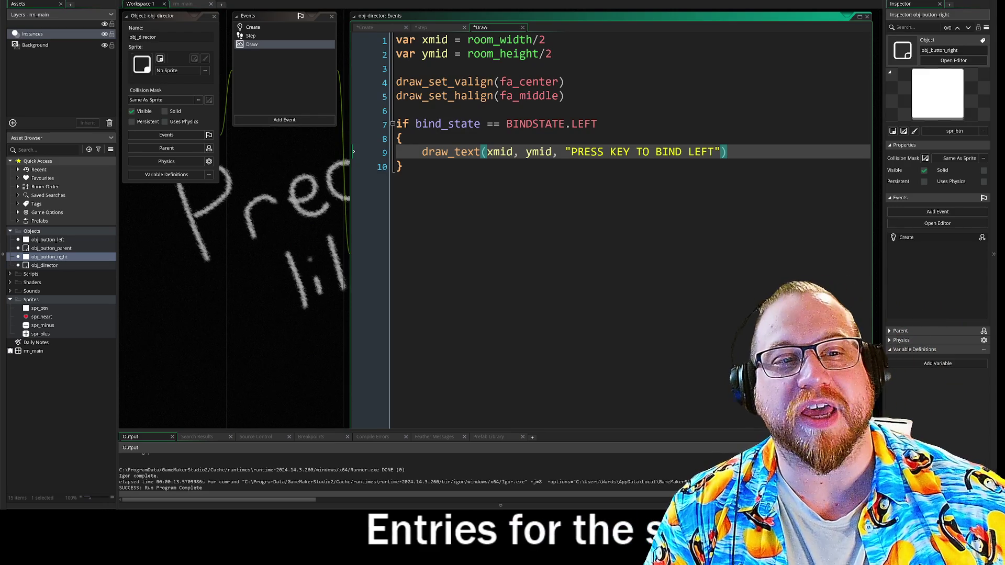
# End the valign, halign and draw_text lines with semicolons
pyautogui.click(545, 81)
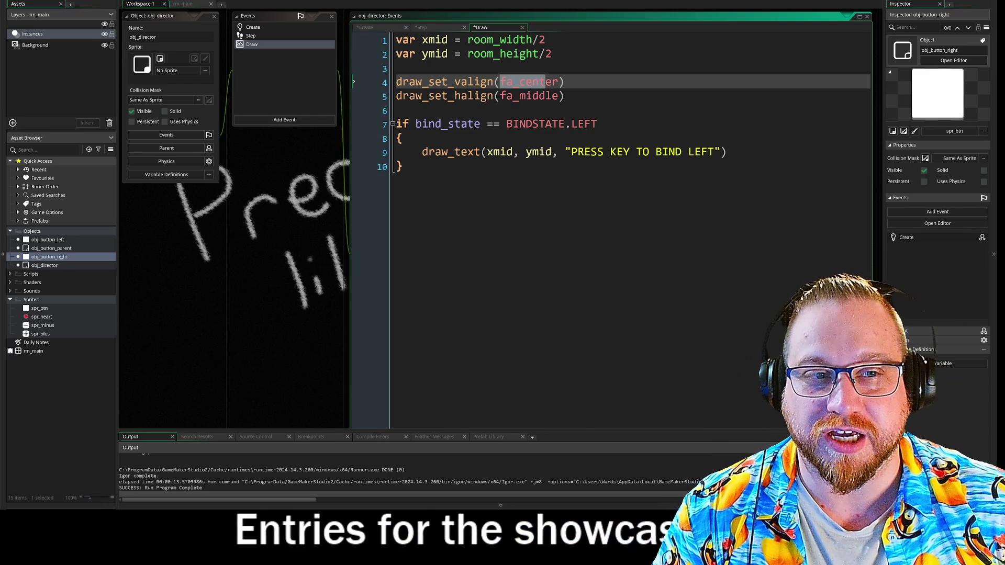
pyautogui.press('Down')
pyautogui.press('End')
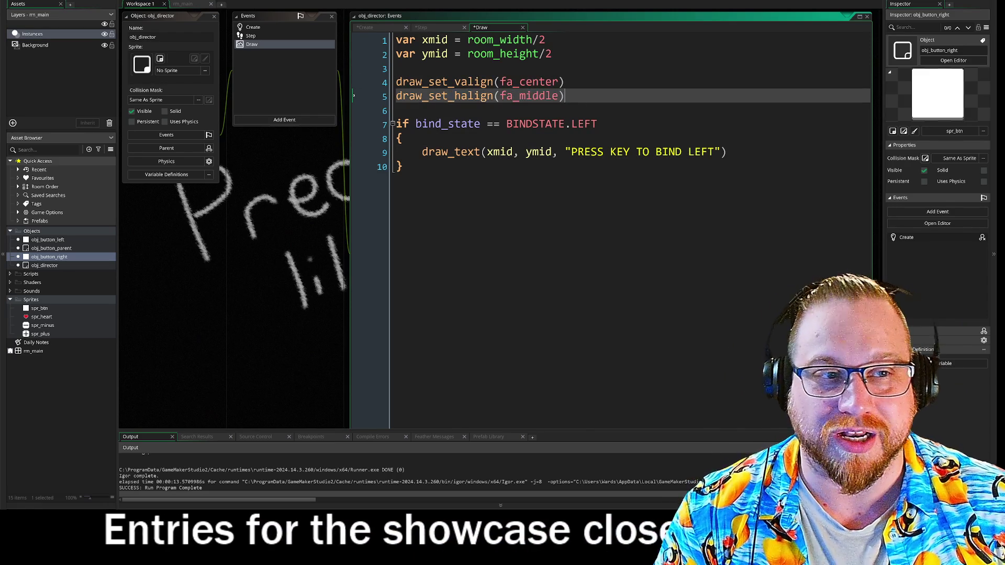
pyautogui.write(';')
pyautogui.press('Up')
pyautogui.write(';')
pyautogui.press('Down')
pyautogui.press('Down')
pyautogui.press('Down')
pyautogui.press('End')
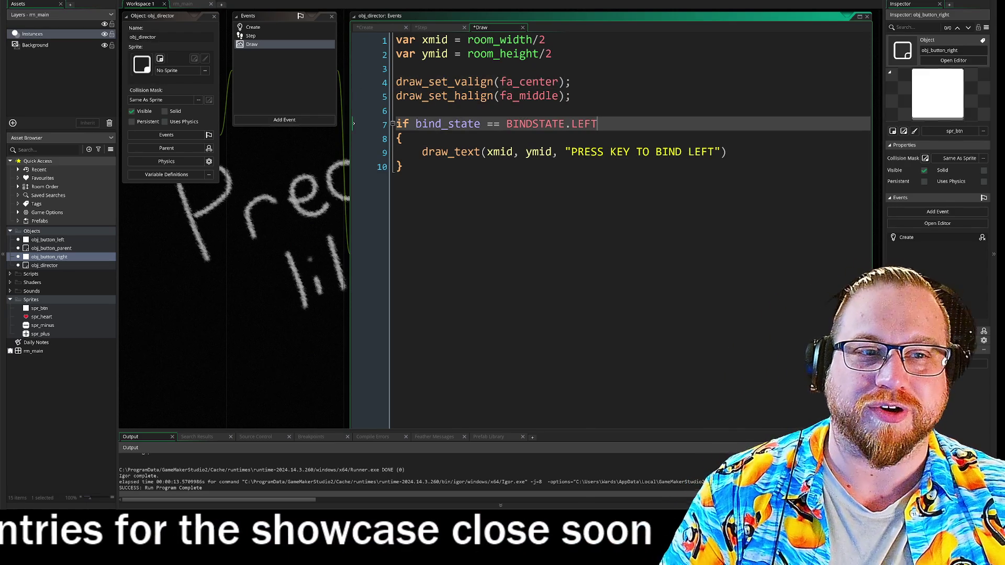
pyautogui.press('Down')
pyautogui.press('Down')
pyautogui.press('End')
pyautogui.write(';')
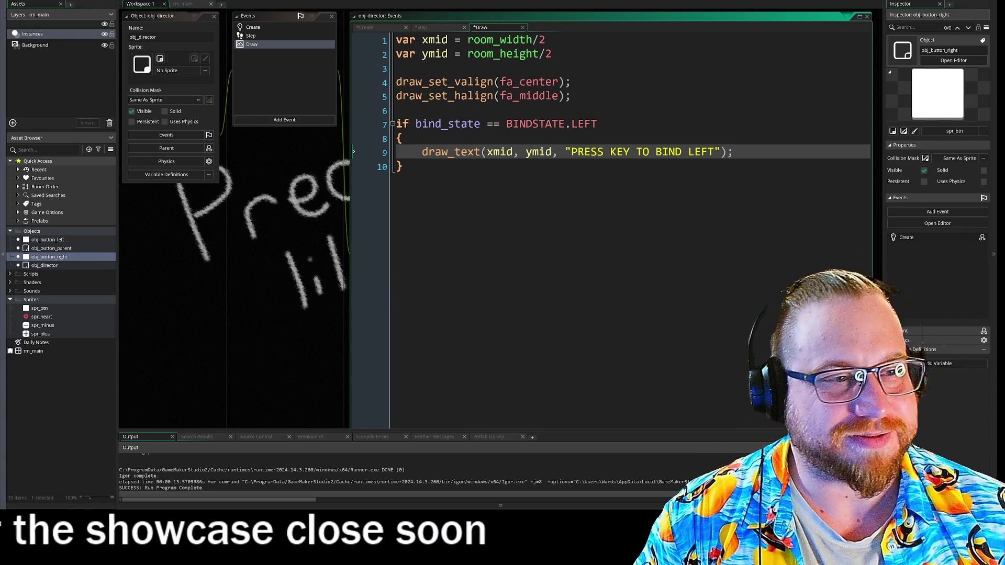
# Copy the BINDSTATE.LEFT if-block (lines 7–10) and paste a duplicate below it
pyautogui.click(402, 167)
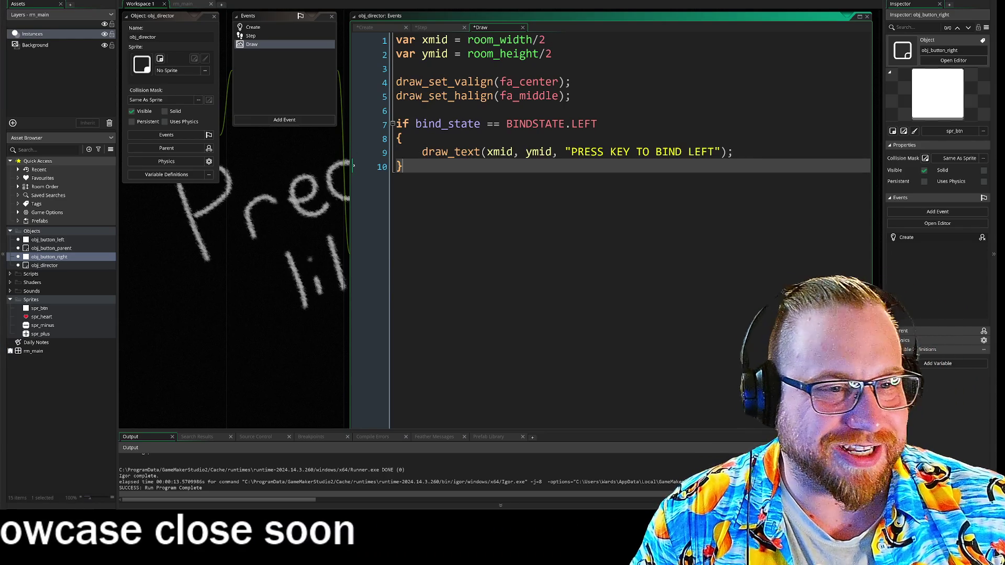
pyautogui.click(734, 152)
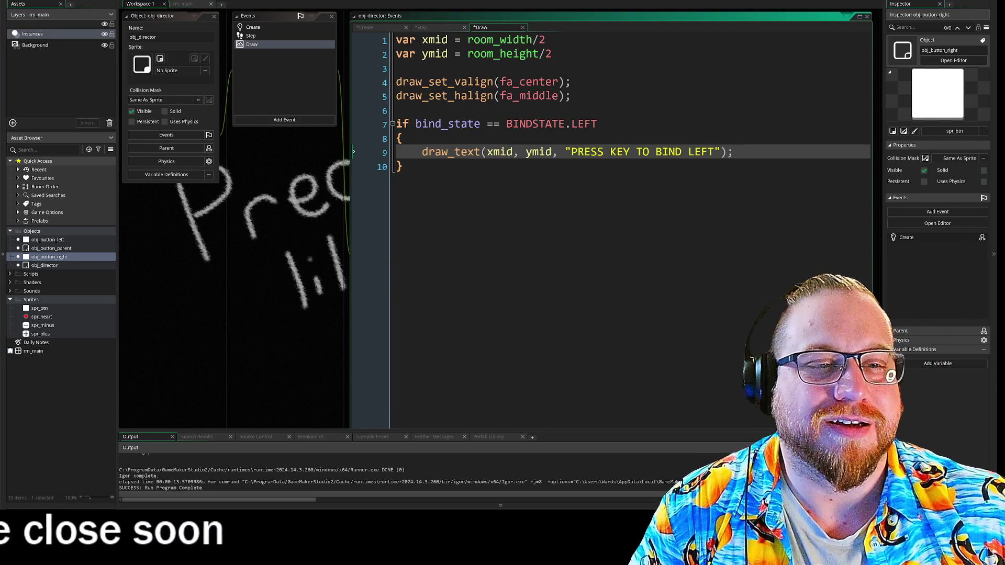
pyautogui.moveTo(403, 167); pyautogui.dragTo(402, 130)
pyautogui.hotkey('ctrl', 'c')
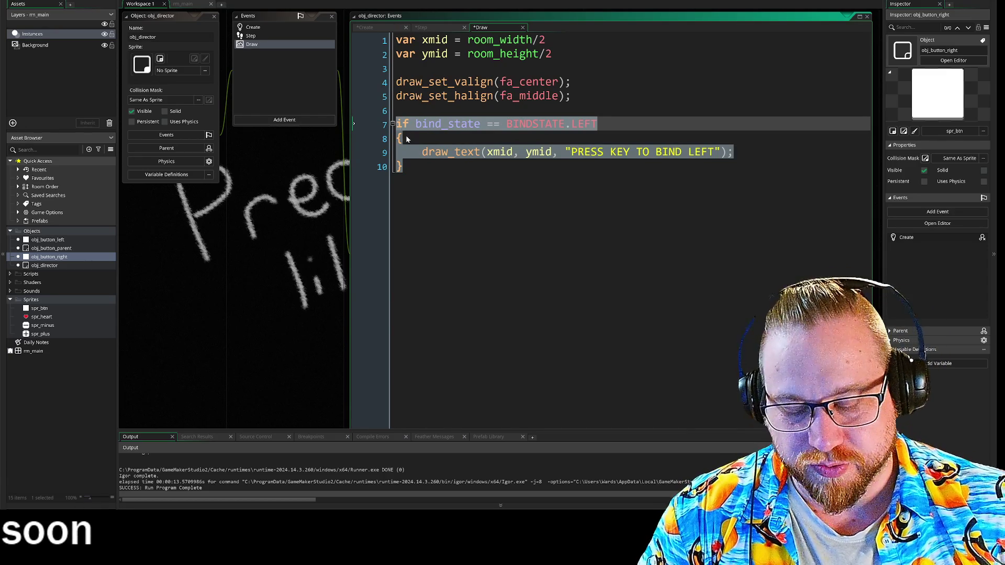
pyautogui.click(402, 166)
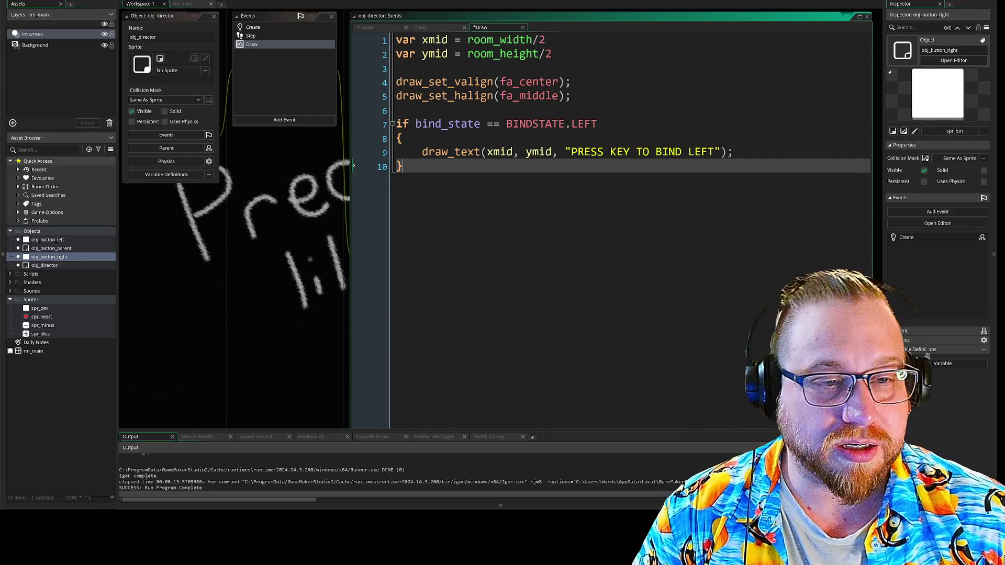
pyautogui.press('Return')
pyautogui.press('Return')
pyautogui.hotkey('ctrl', 'v')
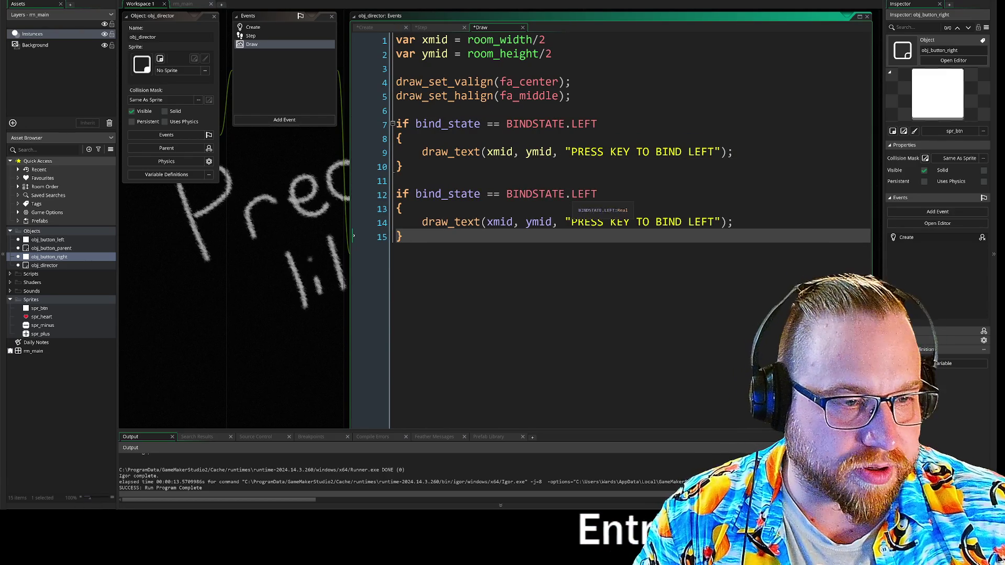
# Change the duplicate to BINDSTATE.RIGHT with "PRESS KEY TO BIND RIGHT", then save and run
pyautogui.doubleClick(598, 193)
pyautogui.write('RIGHT')
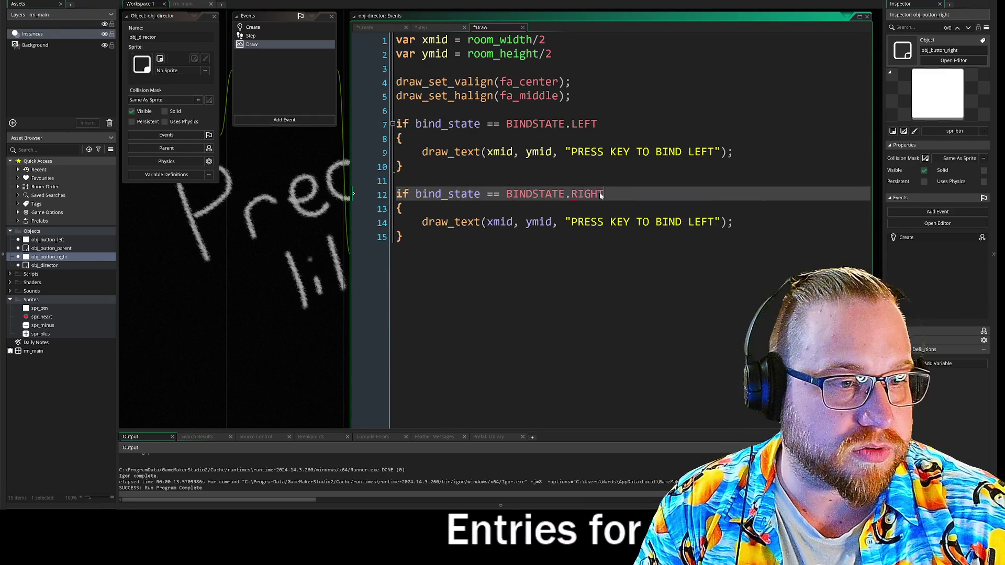
pyautogui.doubleClick(709, 222)
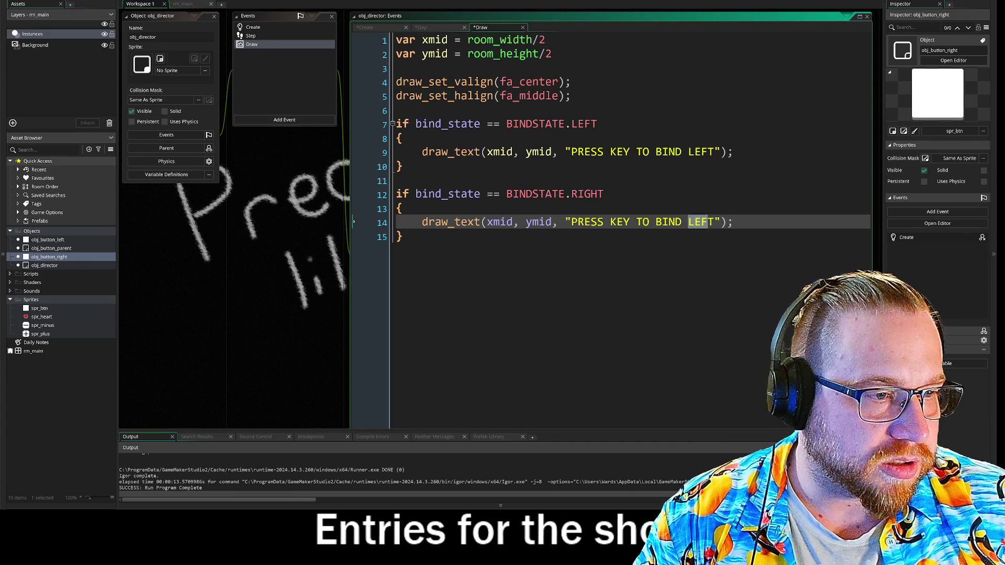
pyautogui.write('RIGHT')
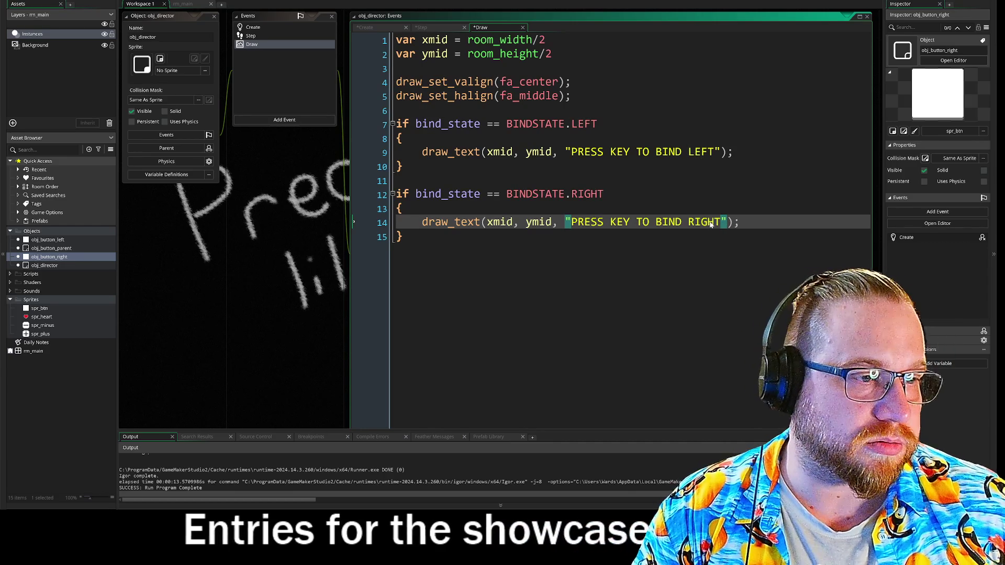
pyautogui.press('End')
pyautogui.press('F5')
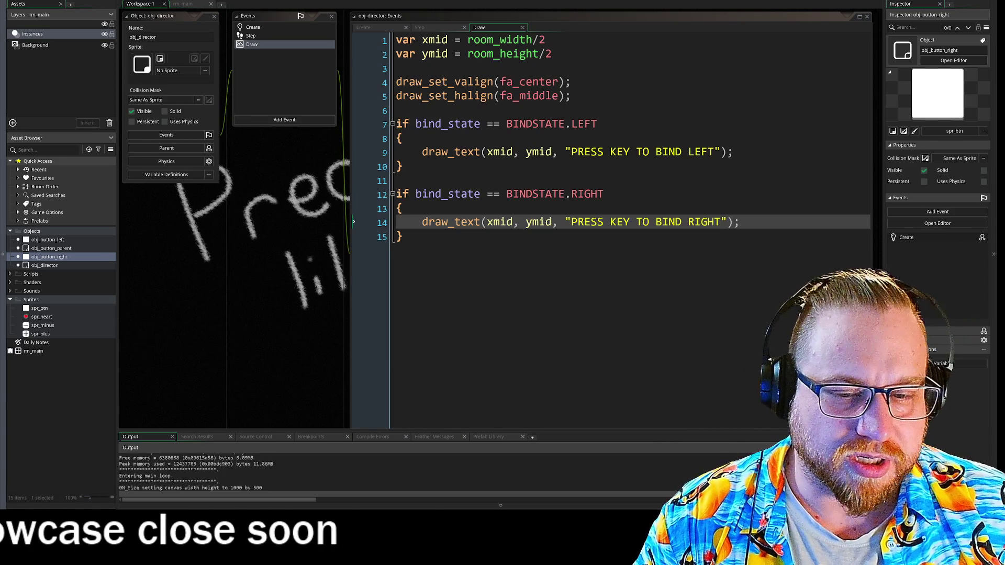
# Close the test game window and open a blank line above the bind_state checks
pyautogui.moveTo(375, 135)
pyautogui.mouseDown()
pyautogui.moveTo(345, 93)
pyautogui.moveTo(469, 75)
pyautogui.mouseUp()
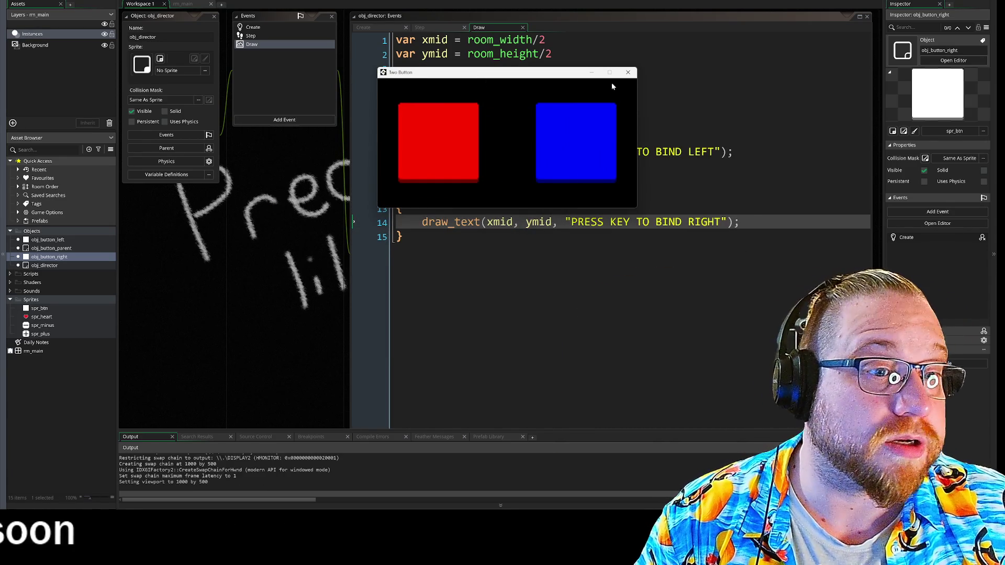
pyautogui.click(628, 73)
pyautogui.click(397, 110)
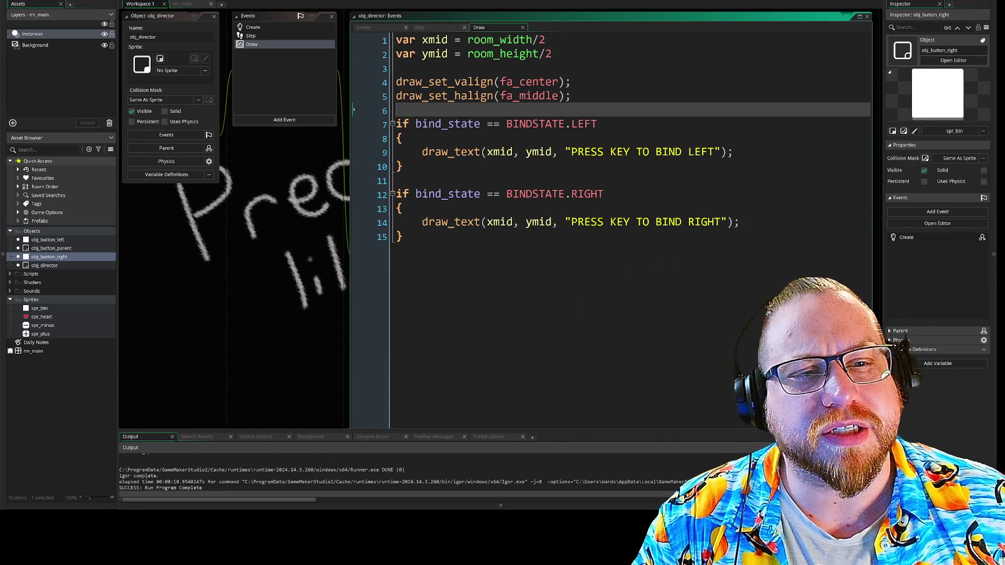
pyautogui.press('Return')
pyautogui.press('Return')
pyautogui.press('Up')
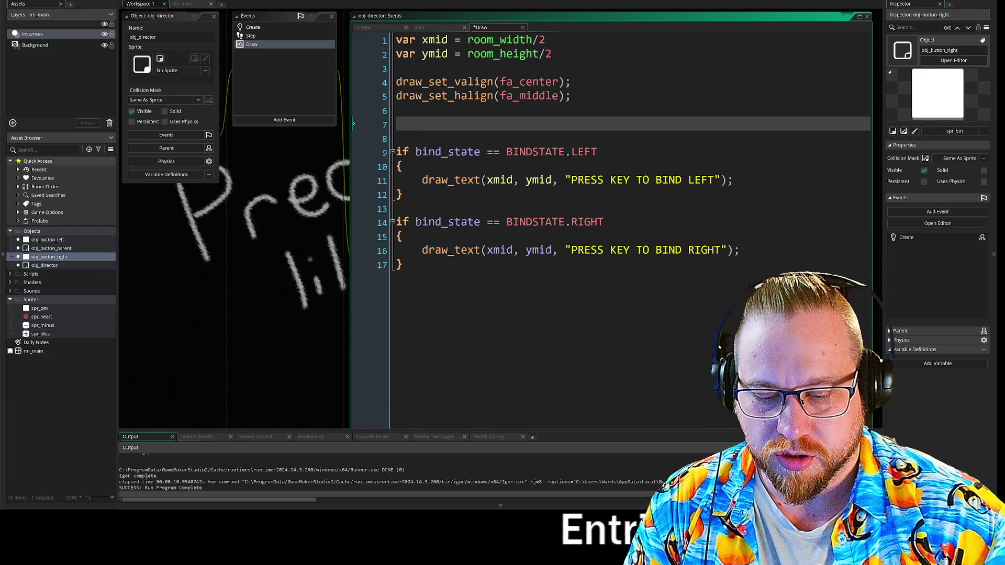
# Add draw_set_colour(c_white); under the alignment calls and delete the extra blank line
pyautogui.write('drae')
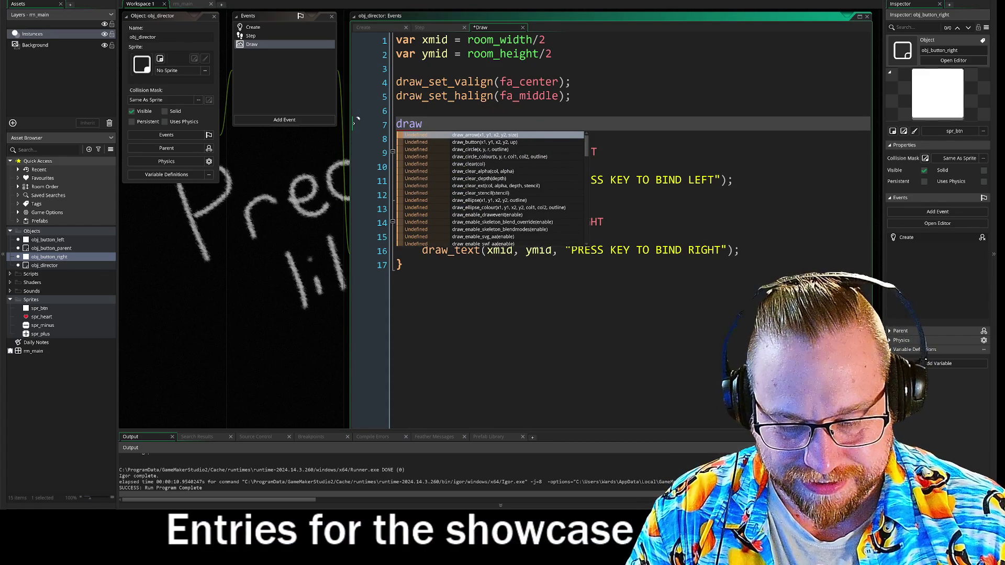
pyautogui.write('_set')
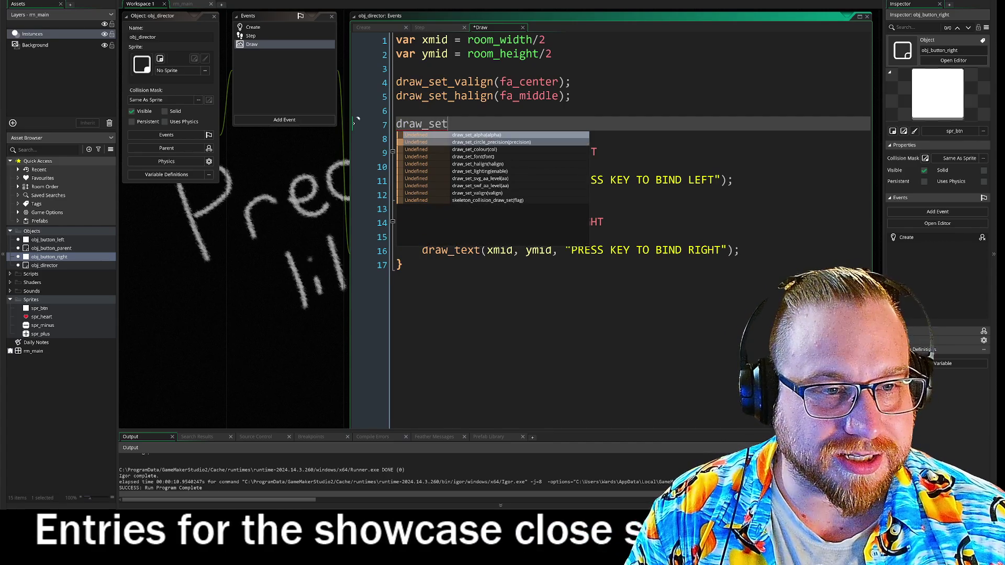
pyautogui.press('Down')
pyautogui.press('Down')
pyautogui.press('Return')
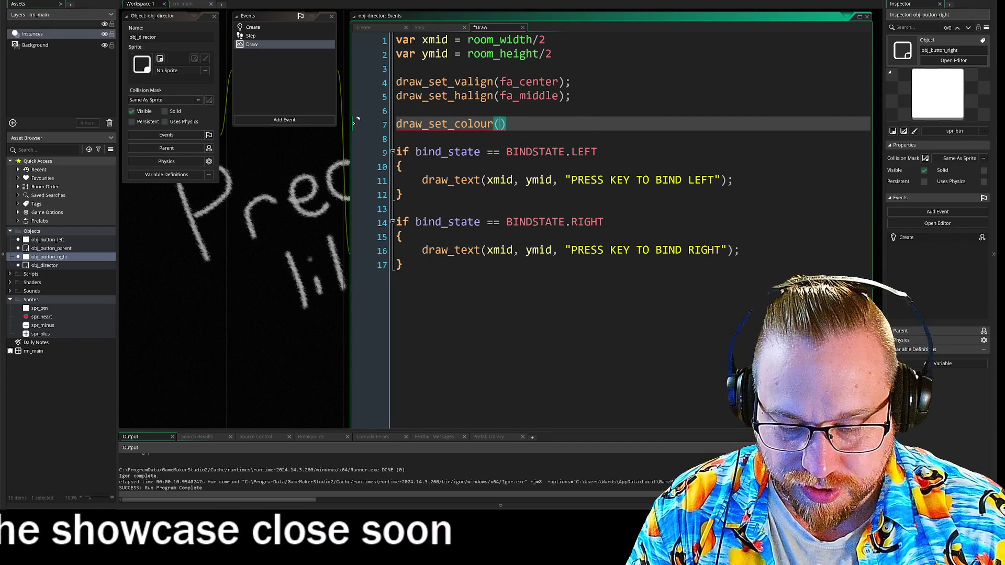
pyautogui.write('w')
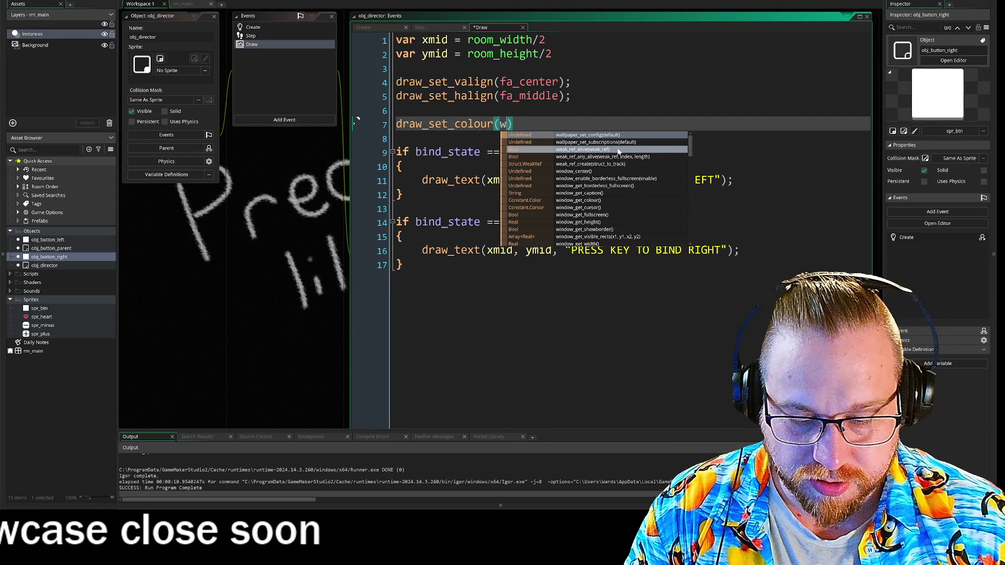
pyautogui.write('hite')
pyautogui.press('Return')
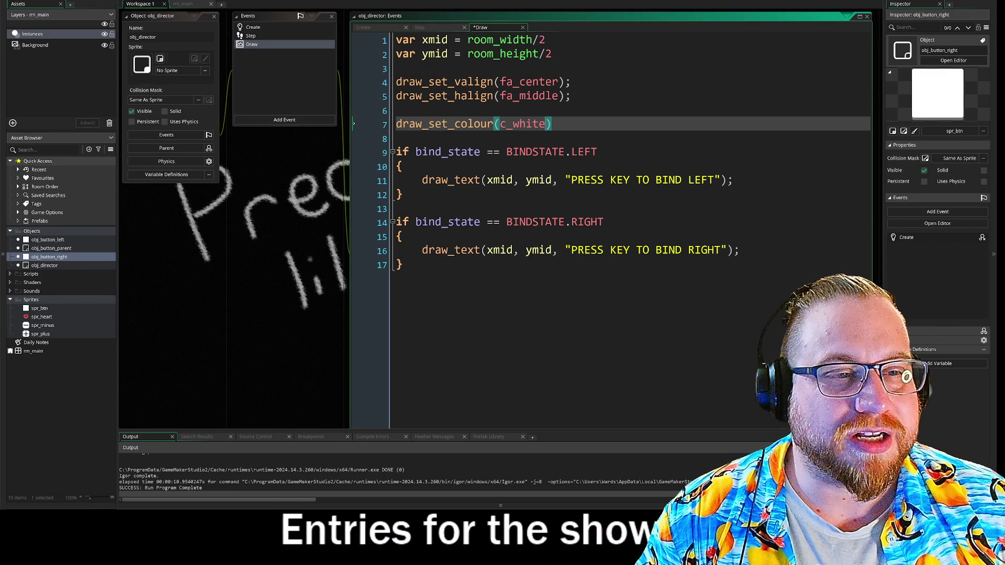
pyautogui.click(396, 110)
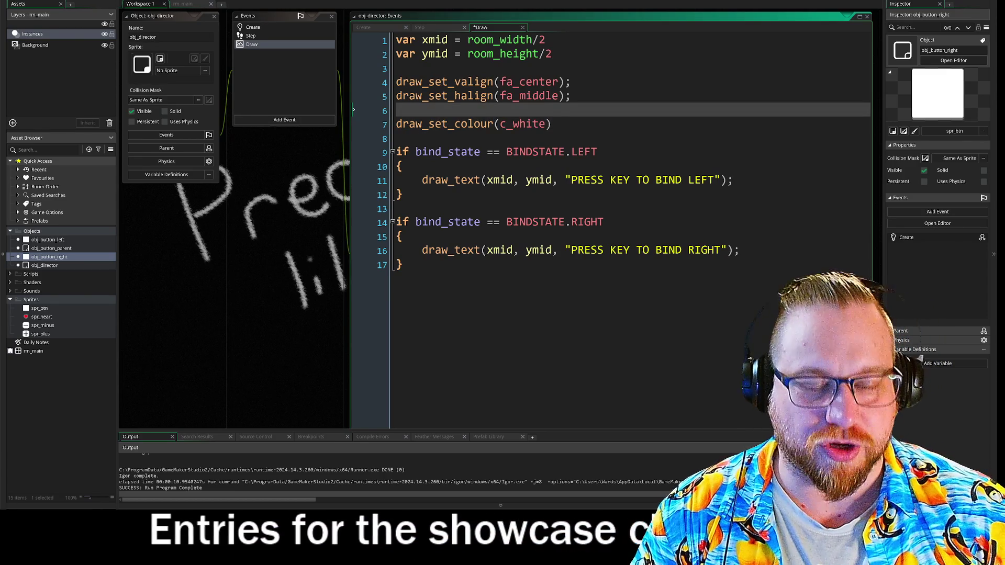
pyautogui.press('Delete')
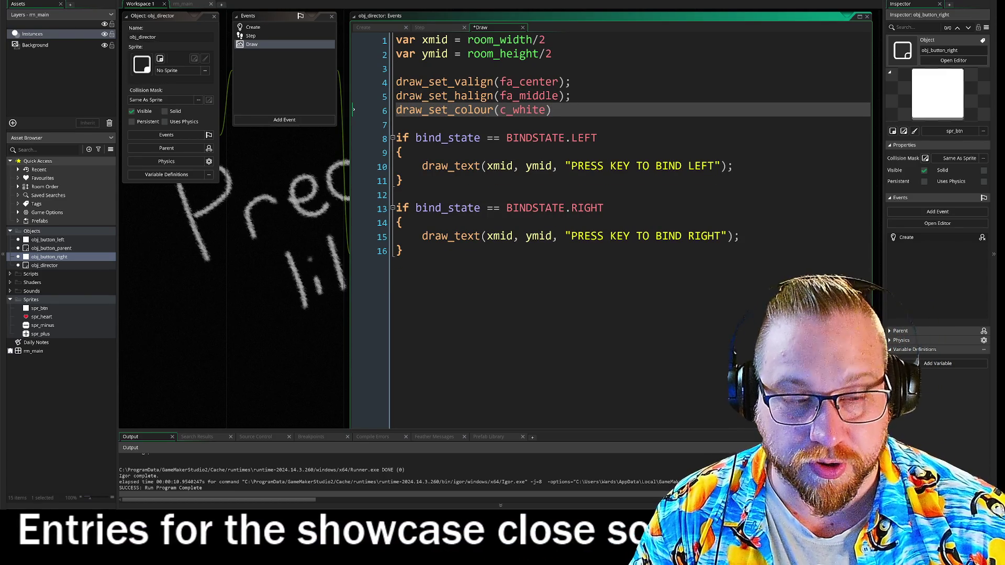
pyautogui.write(';')
pyautogui.press('Return')
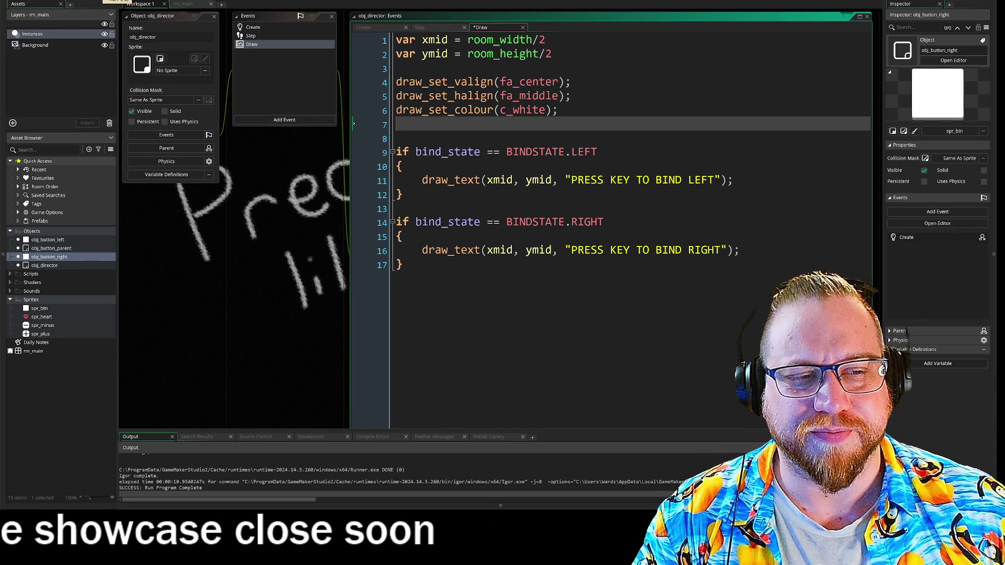
# Place an obj_director instance in rm_main, then test-run the game and close it
pyautogui.click(182, 4)
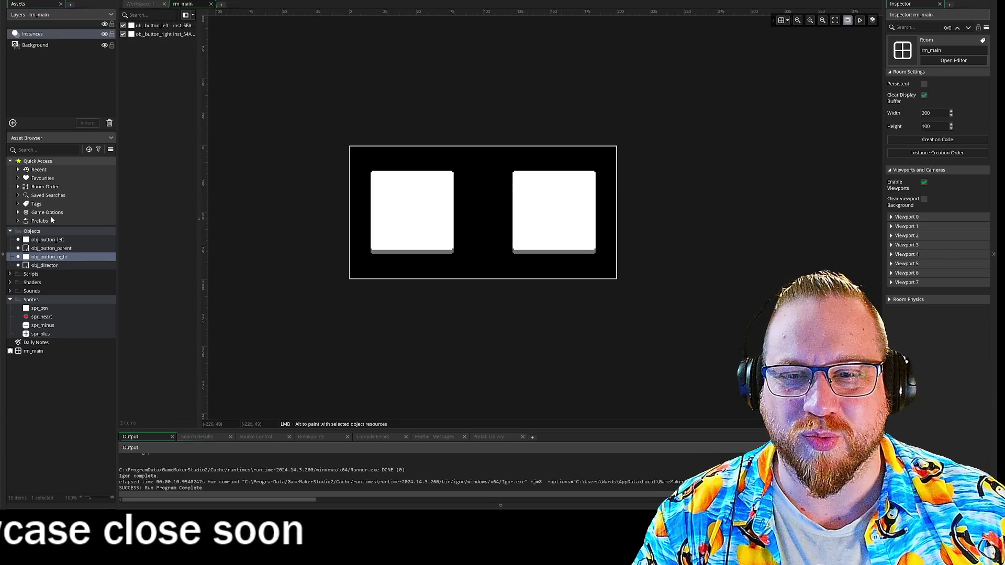
pyautogui.moveTo(42, 266)
pyautogui.mouseDown()
pyautogui.moveTo(155, 273)
pyautogui.moveTo(356, 145)
pyautogui.mouseUp()
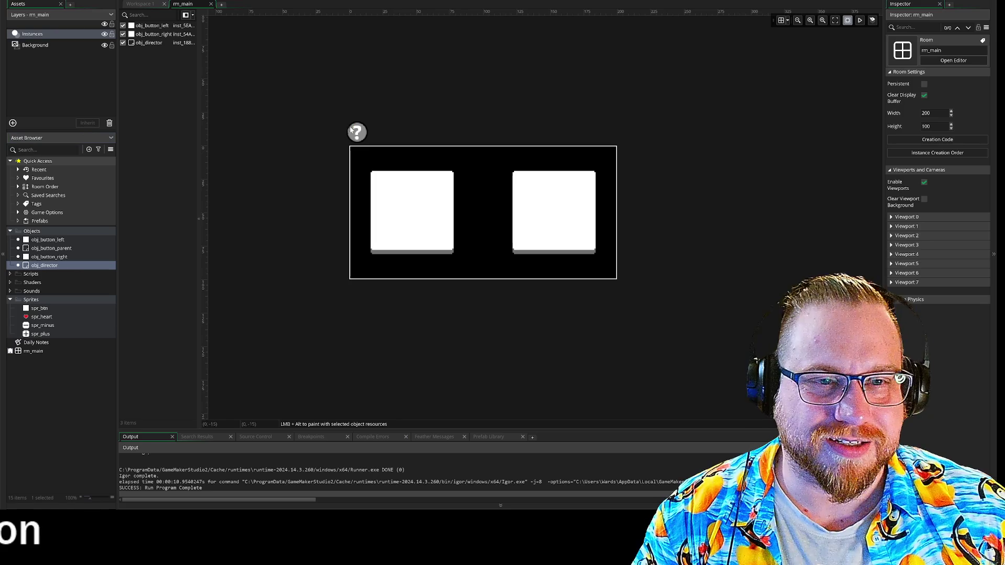
pyautogui.press('F5')
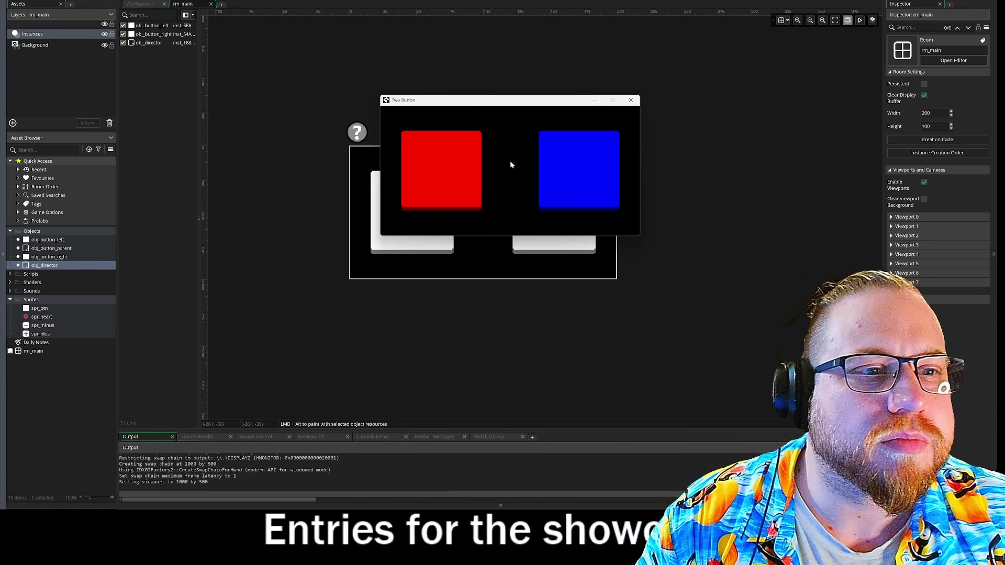
pyautogui.moveTo(479, 101); pyautogui.dragTo(688, 71)
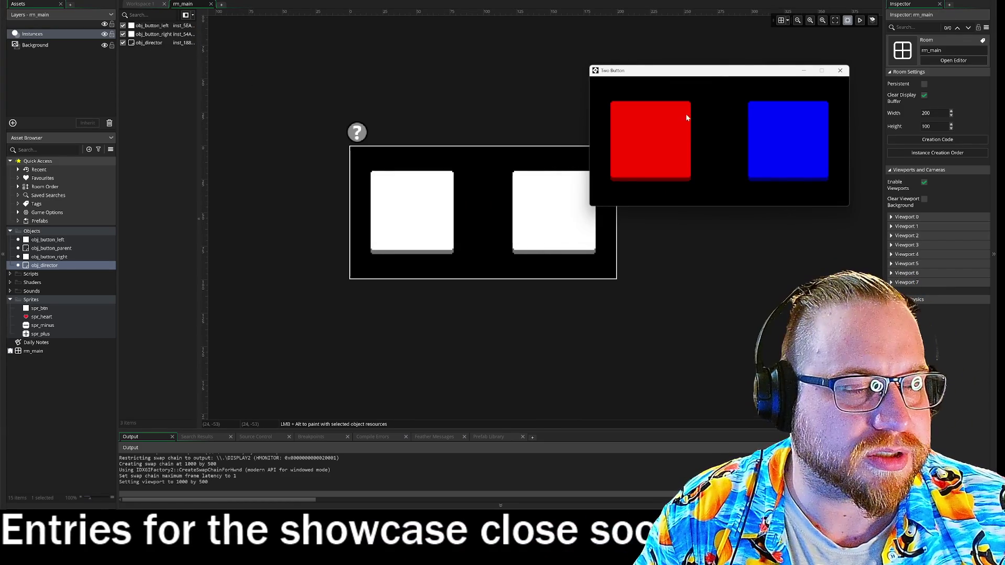
pyautogui.press('F5')
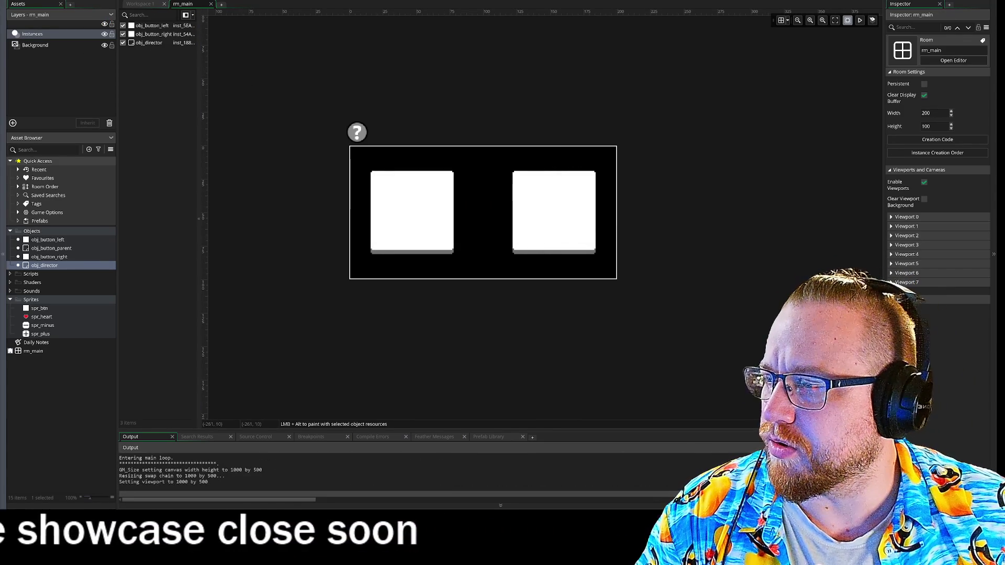
# Expand the folded switch (bind_state) in obj_director's Step event
pyautogui.click(139, 5)
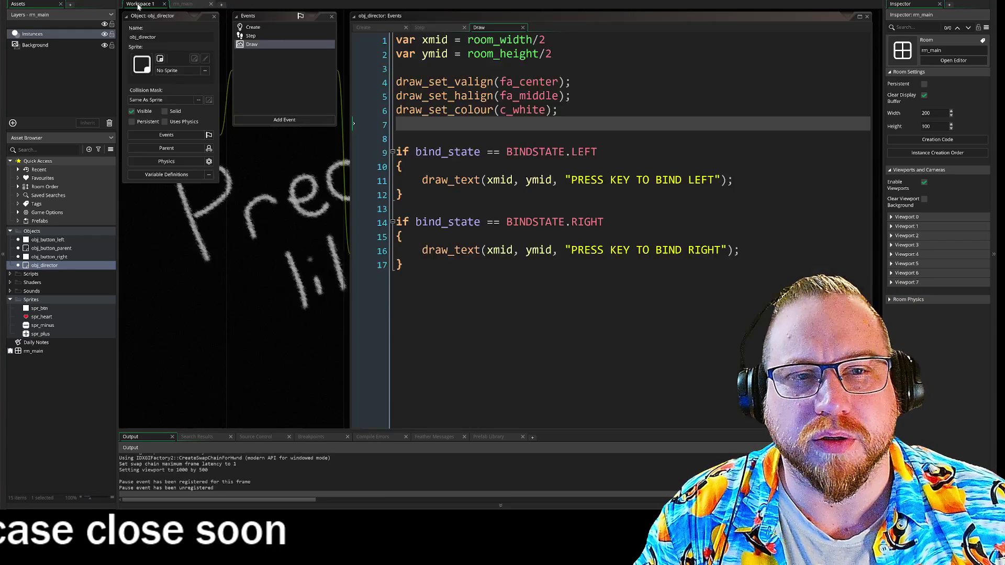
pyautogui.click(253, 36)
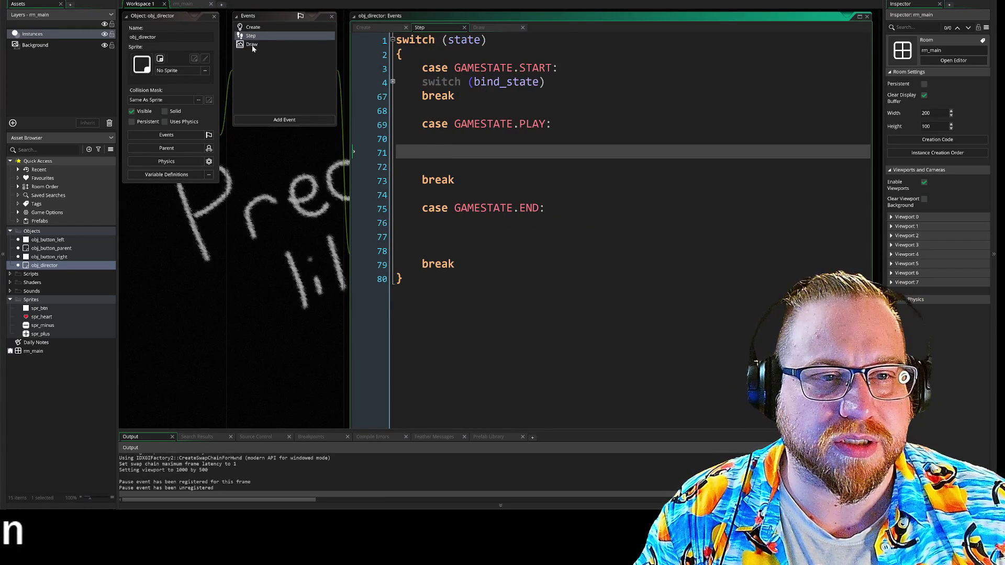
pyautogui.click(252, 45)
pyautogui.click(251, 36)
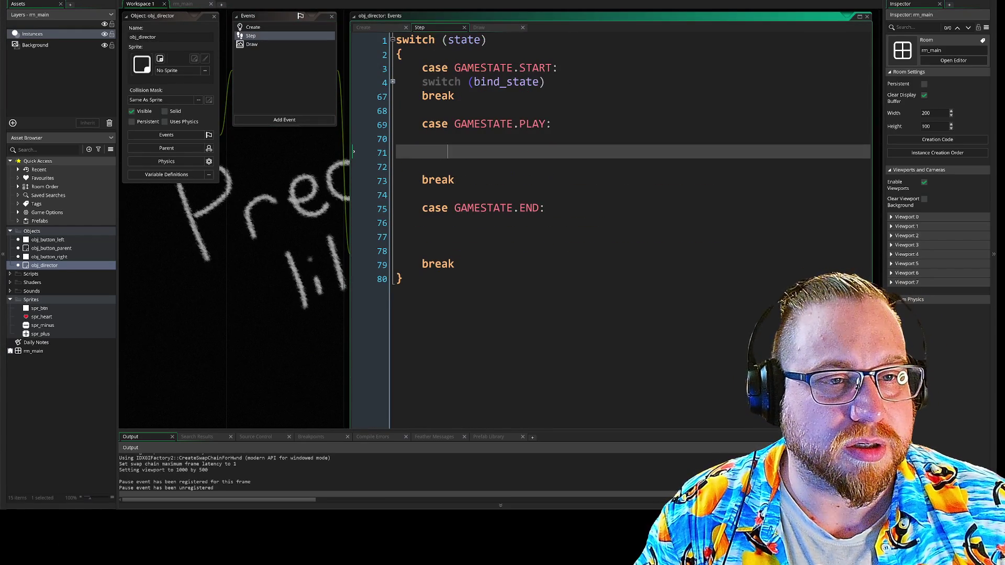
pyautogui.click(394, 88)
pyautogui.click(392, 82)
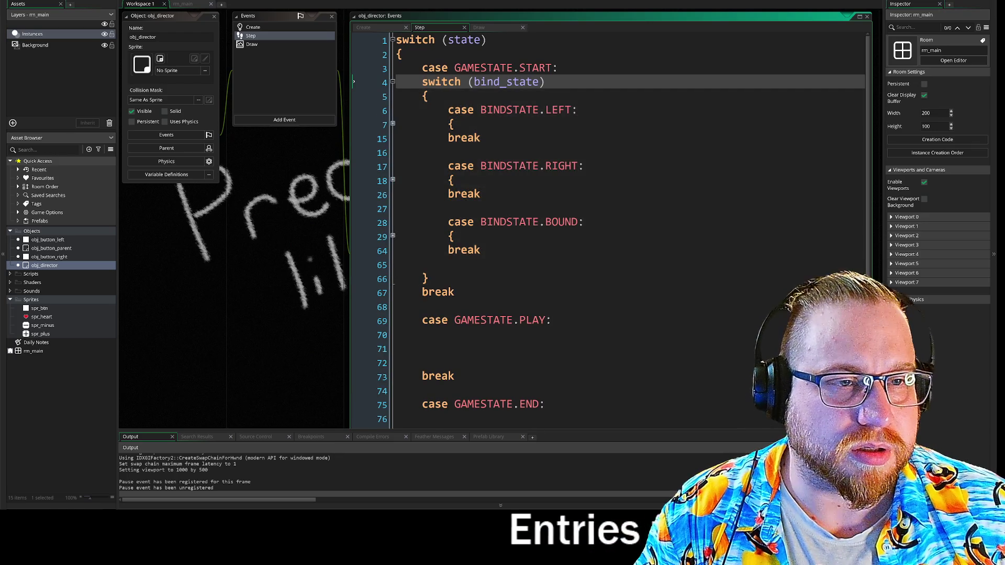
# Review the Create event's GAMESTATE enum, initial state and bind_state initialisation
pyautogui.click(288, 29)
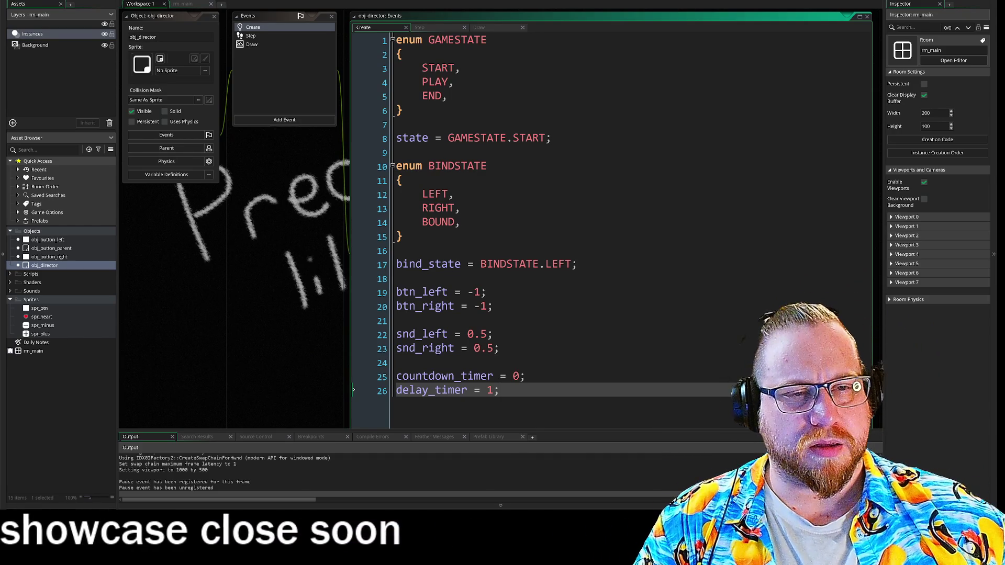
pyautogui.doubleClick(409, 166)
pyautogui.tripleClick(487, 265)
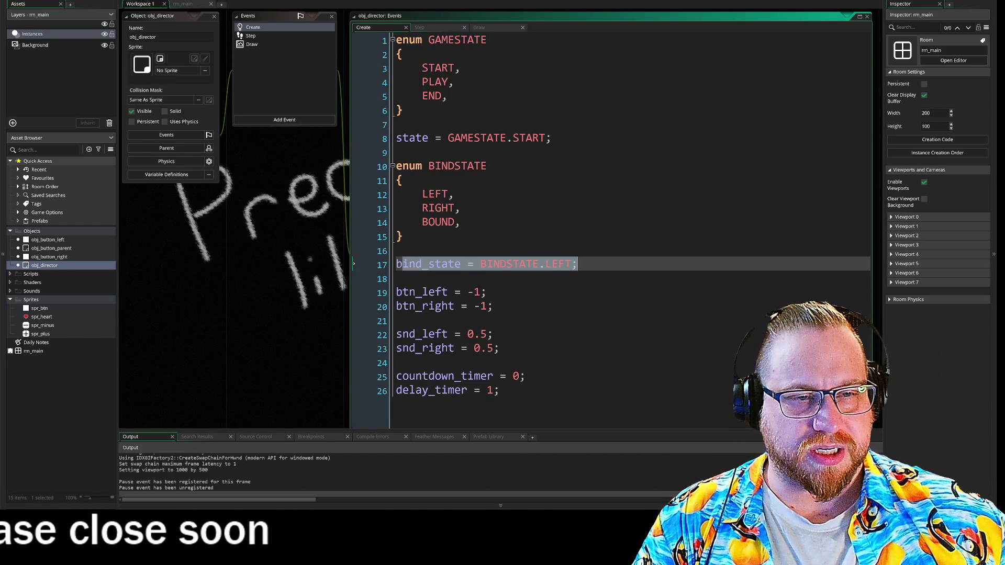
pyautogui.moveTo(422, 39); pyautogui.dragTo(402, 54)
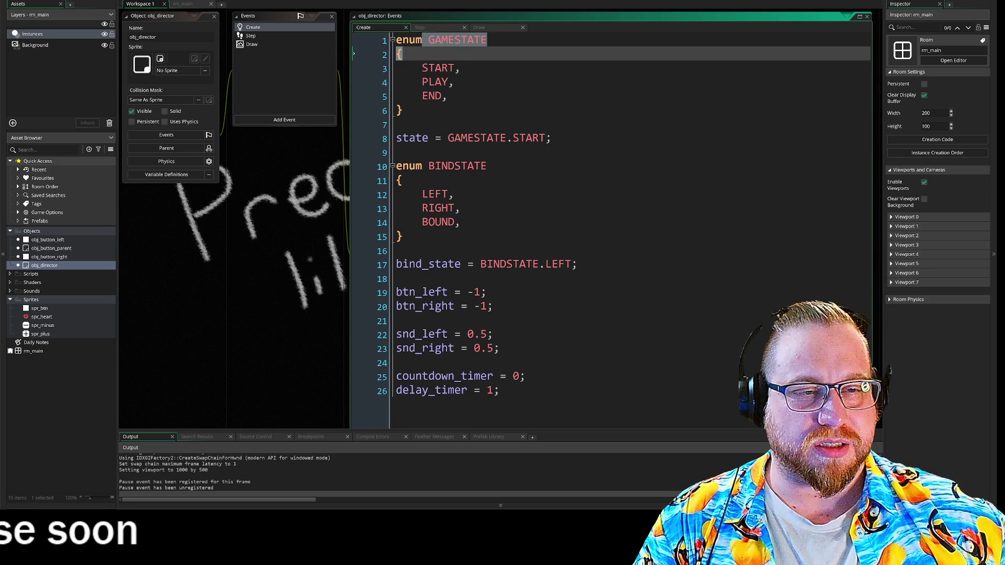
pyautogui.tripleClick(409, 137)
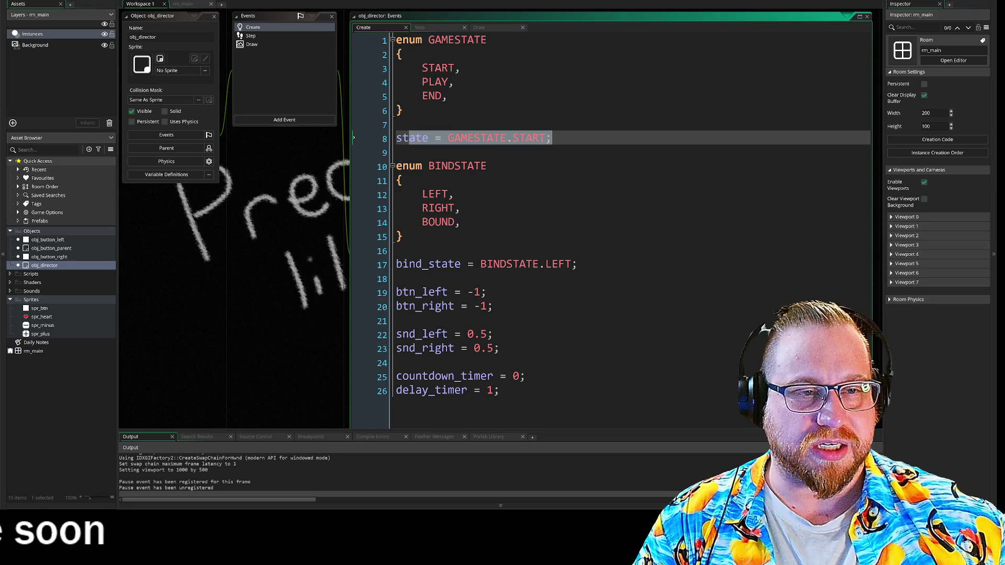
# Back in the Step event, briefly expand and re-collapse the LEFT case block
pyautogui.click(250, 38)
pyautogui.doubleClick(250, 36)
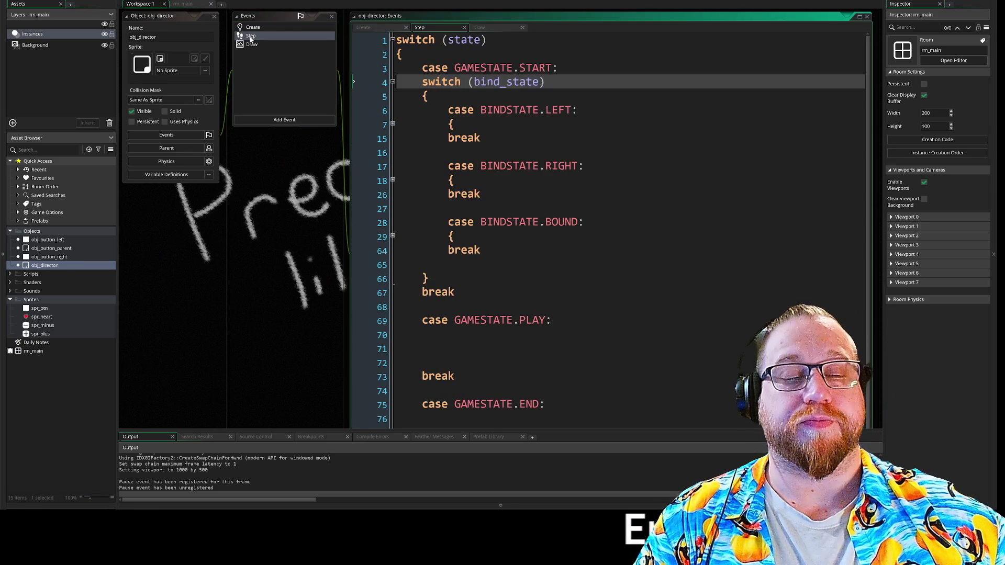
pyautogui.click(394, 124)
pyautogui.click(393, 124)
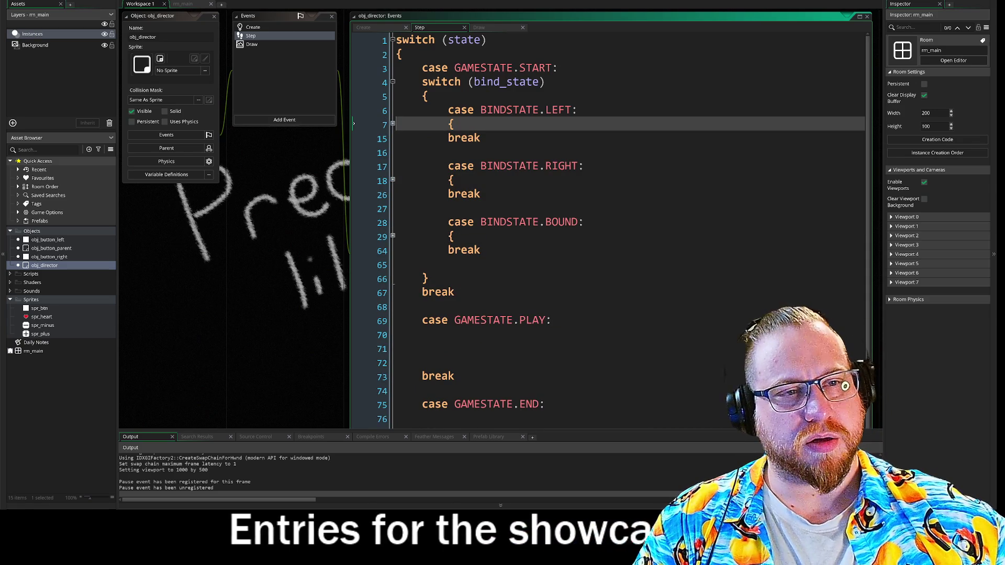
# Check the Draw event's bind_state LEFT condition, then select the Step bind_state cases (lines 6–64)
pyautogui.click(264, 45)
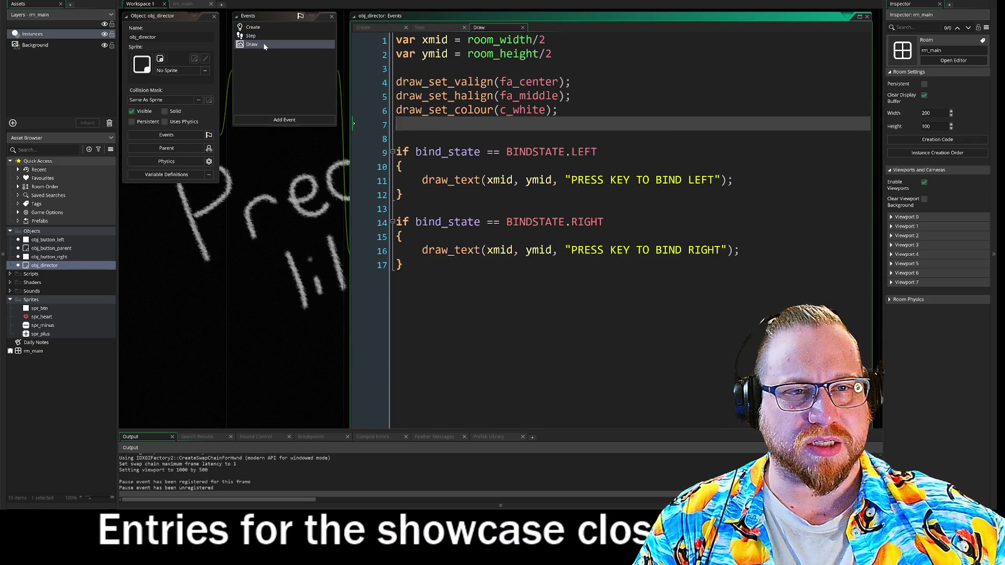
pyautogui.moveTo(396, 152); pyautogui.dragTo(481, 151)
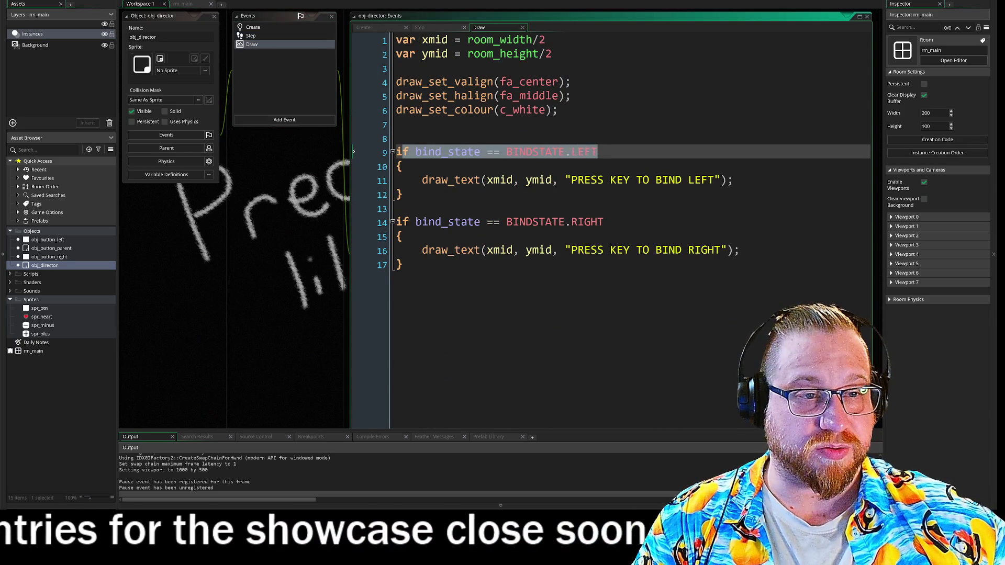
pyautogui.click(597, 152)
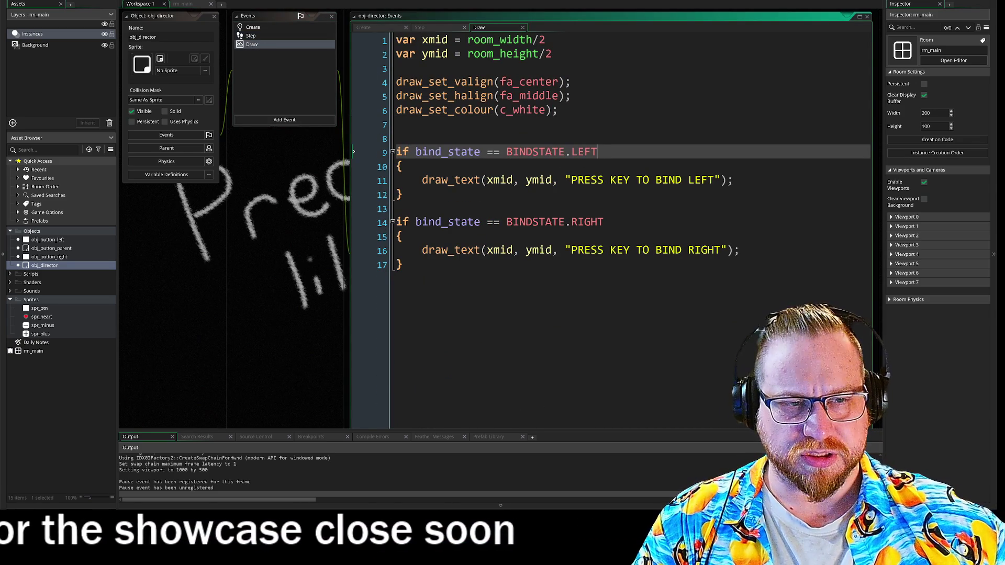
pyautogui.click(247, 36)
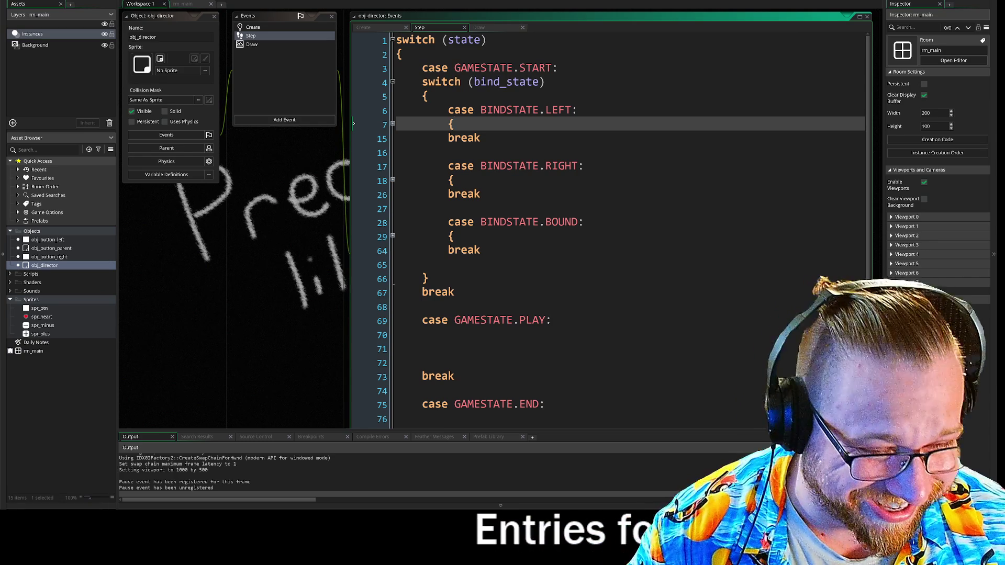
pyautogui.moveTo(481, 250)
pyautogui.mouseDown()
pyautogui.moveTo(398, 222)
pyautogui.moveTo(394, 83)
pyautogui.mouseUp()
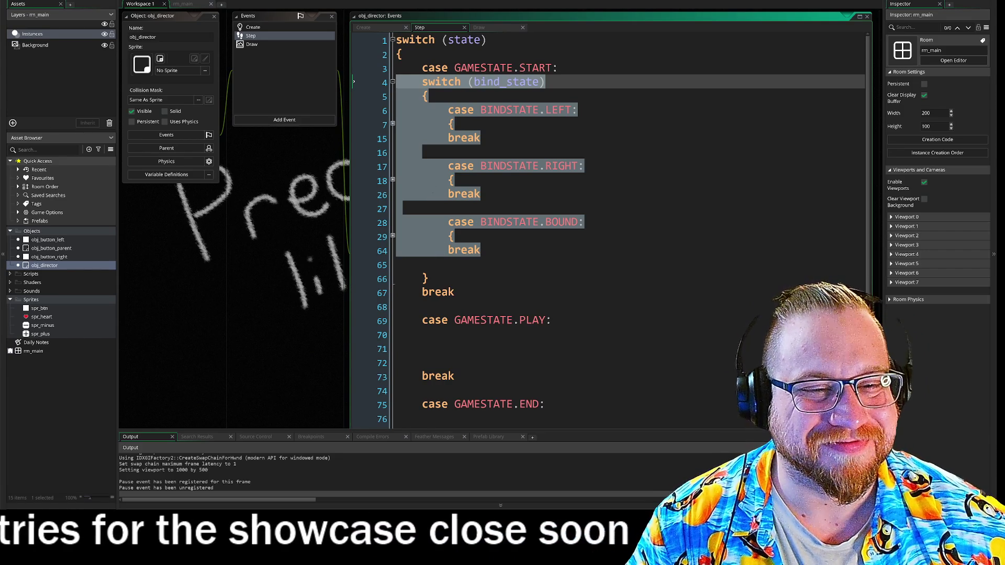
# Delete the blank line 65 after the BOUND case; trial-delete and restore the switch body
pyautogui.click(428, 279)
pyautogui.press('Up')
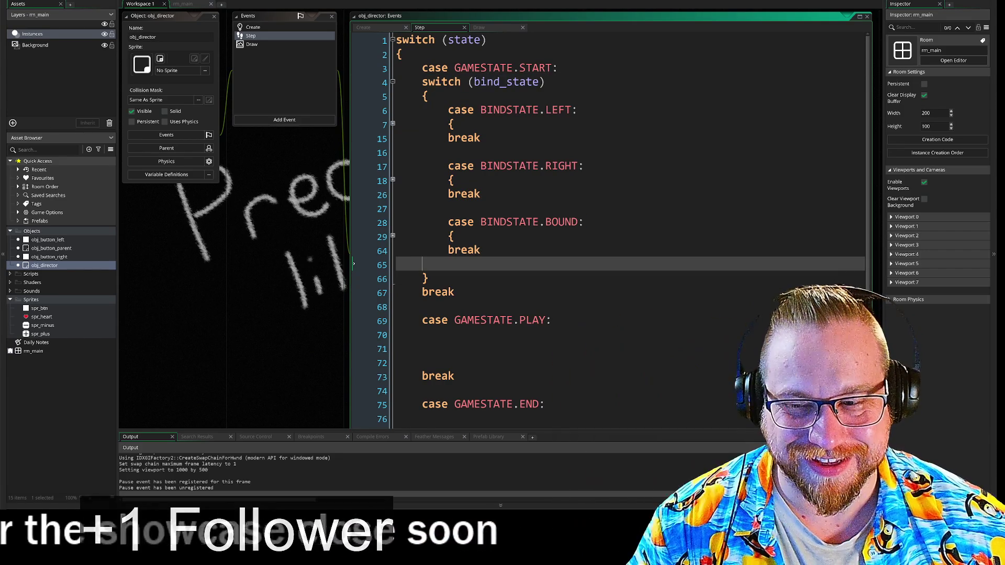
pyautogui.press('BackSpace')
pyautogui.press('BackSpace')
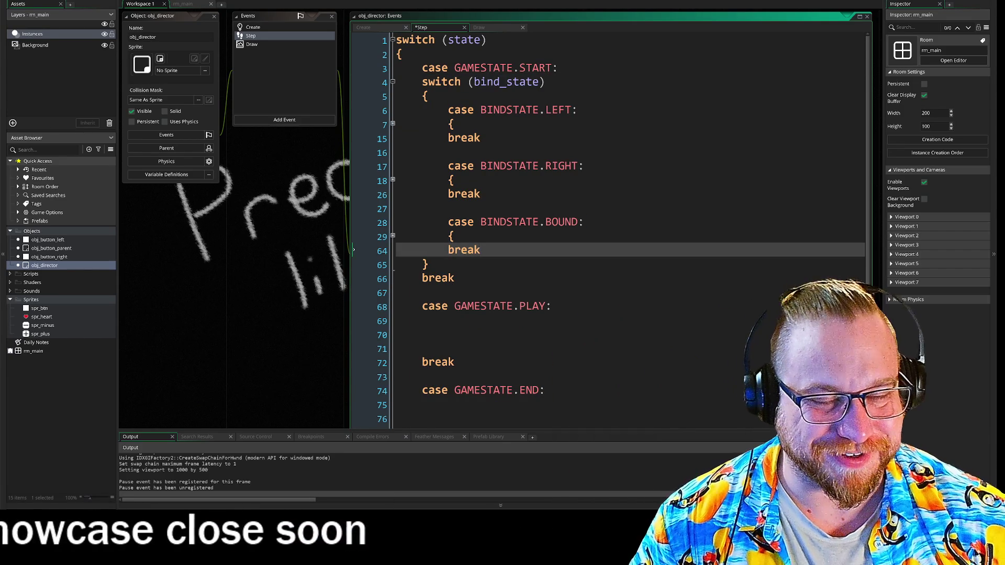
pyautogui.moveTo(372, 264); pyautogui.dragTo(374, 91)
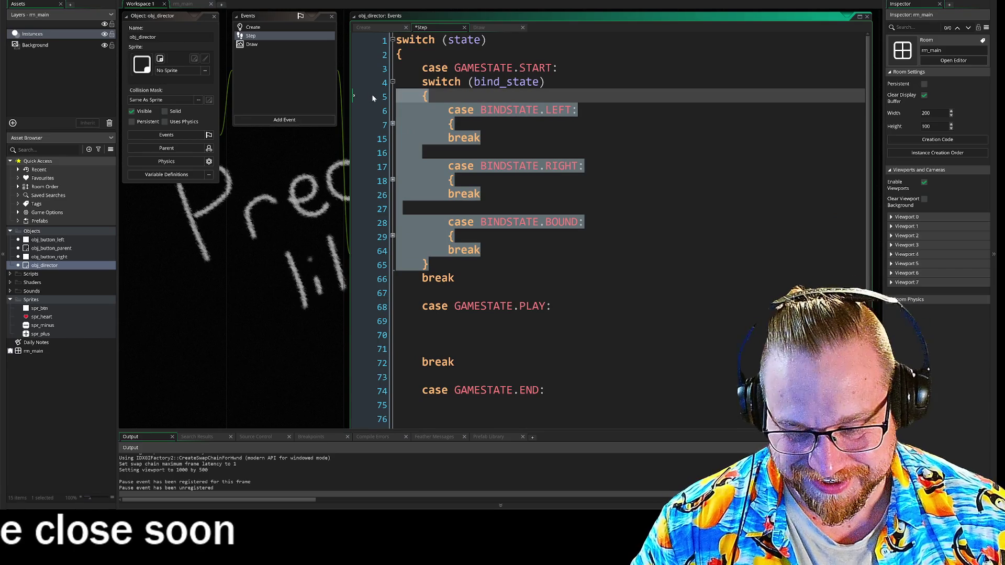
pyautogui.press('BackSpace')
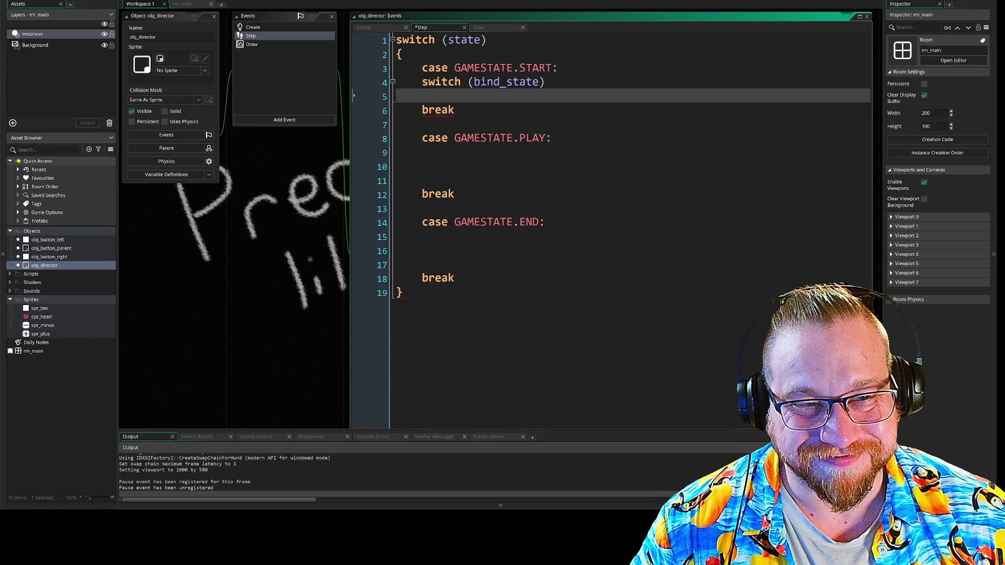
pyautogui.hotkey('ctrl', 'z')
# Fold the BINDSTATE.LEFT, RIGHT and BOUND case blocks in the Step code
pyautogui.click(474, 109)
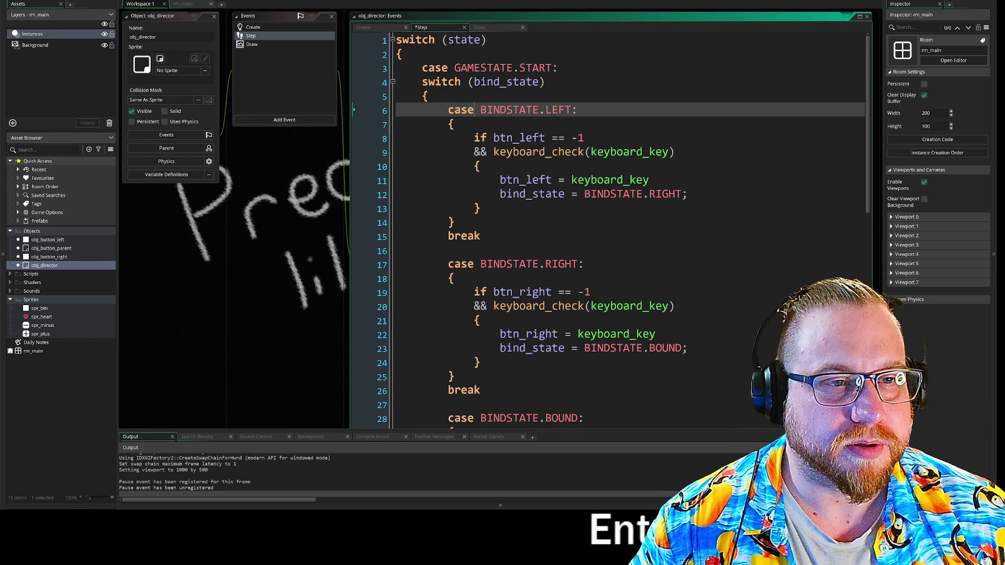
pyautogui.scroll(-1, 610, 228)
pyautogui.scroll(1, 610, 228)
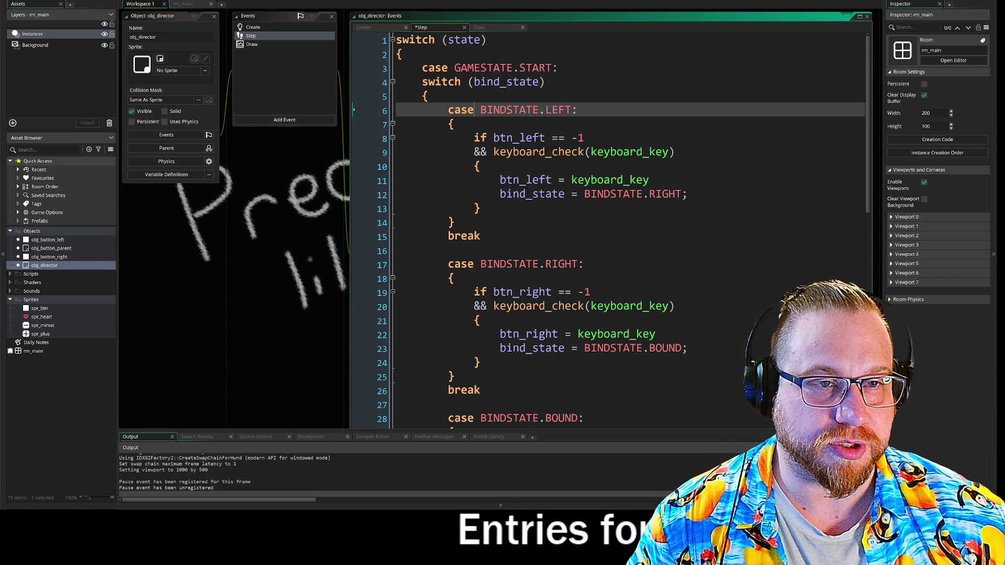
pyautogui.moveTo(398, 82)
pyautogui.mouseDown()
pyautogui.moveTo(451, 124)
pyautogui.moveTo(471, 426)
pyautogui.moveTo(456, 225)
pyautogui.moveTo(480, 198)
pyautogui.mouseUp()
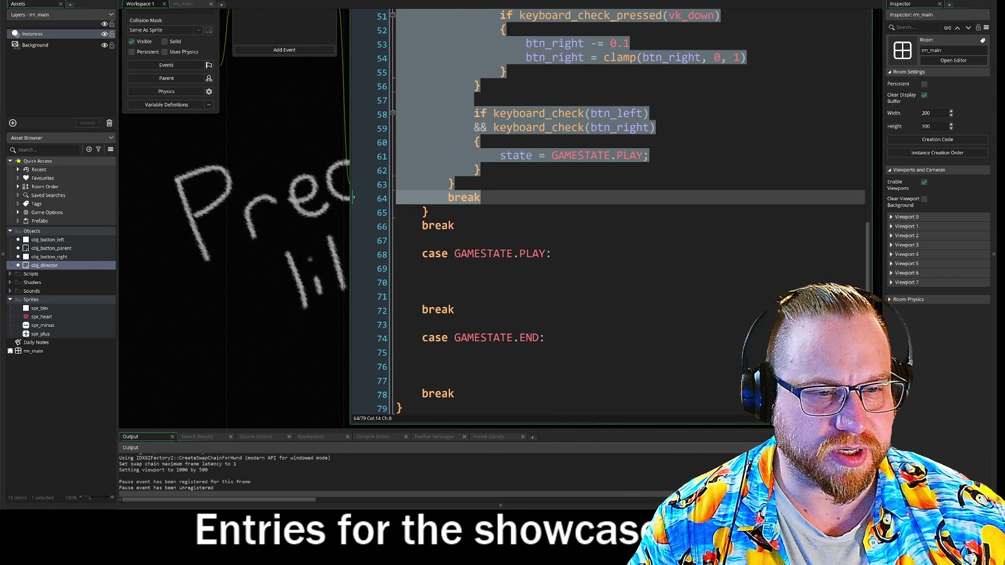
pyautogui.scroll(9, 483, 260)
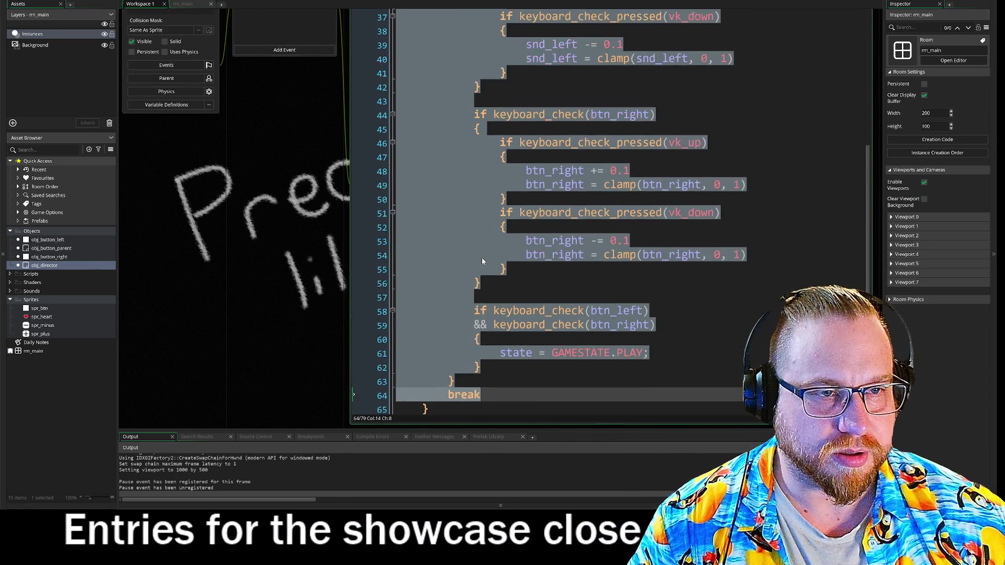
pyautogui.scroll(7, 482, 260)
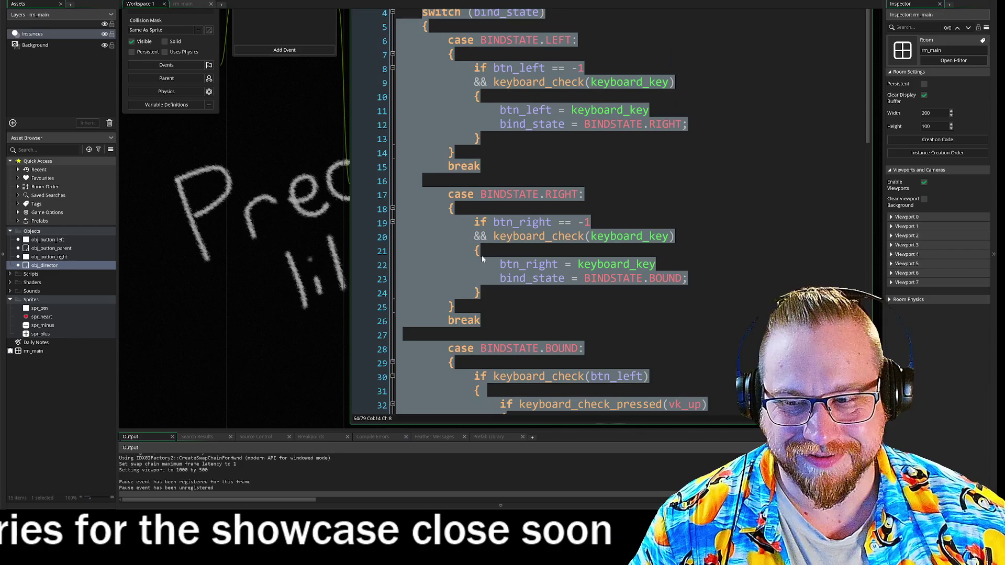
pyautogui.click(545, 166)
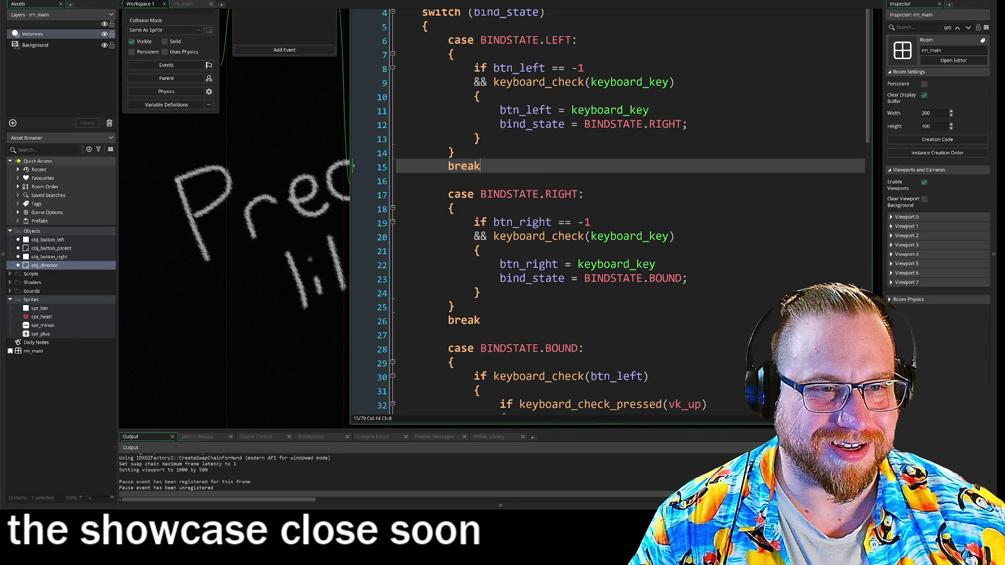
pyautogui.click(393, 55)
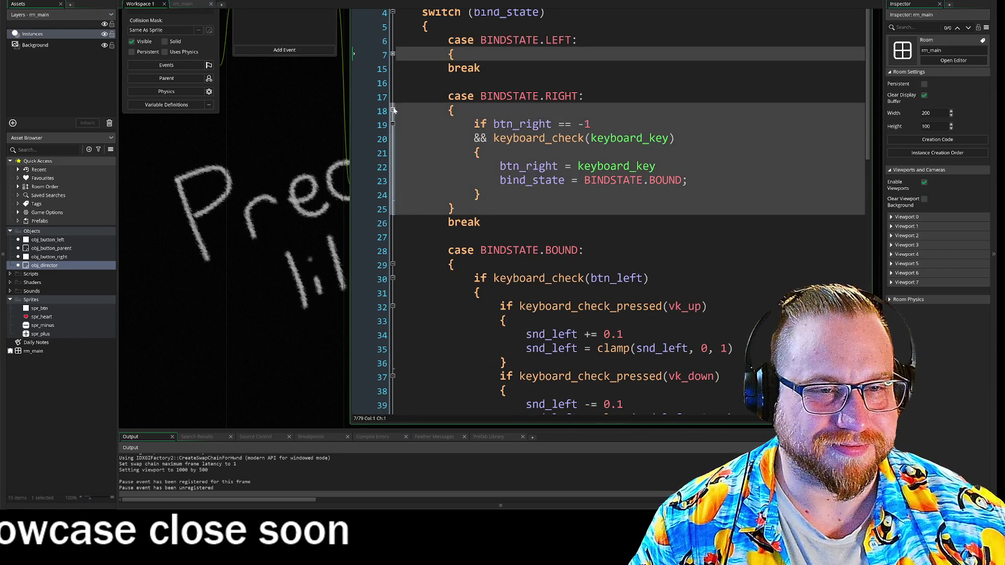
pyautogui.click(393, 111)
pyautogui.click(393, 166)
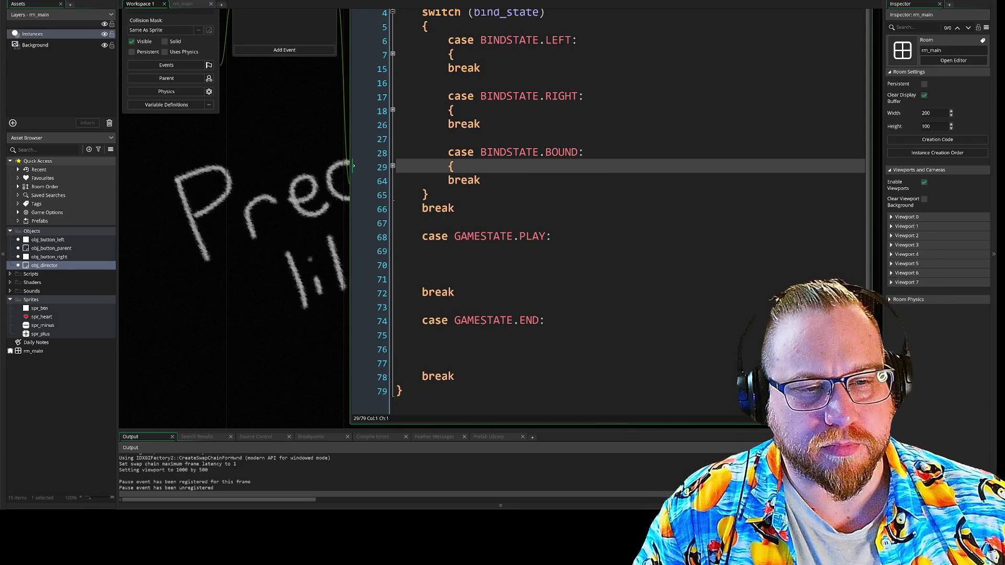
pyautogui.click(352, 111)
# Cut the whole switch (bind_state) block out of the GAMESTATE.START case
pyautogui.moveTo(352, 110); pyautogui.dragTo(315, 178)
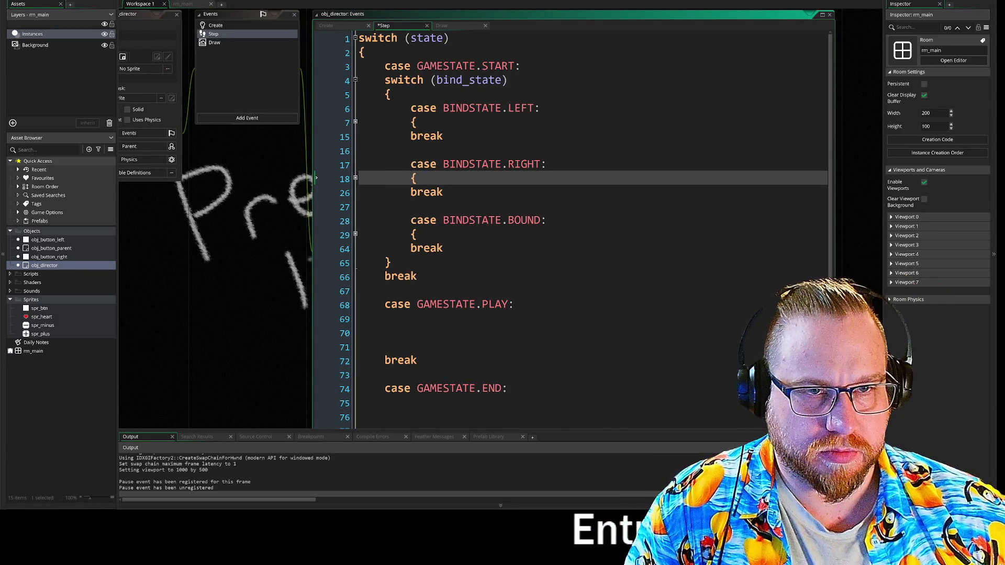
pyautogui.click(315, 79)
pyautogui.moveTo(315, 79)
pyautogui.mouseDown()
pyautogui.moveTo(340, 97)
pyautogui.moveTo(387, 263)
pyautogui.mouseUp()
pyautogui.press('Tab')
pyautogui.hotkey('ctrl', 'z')
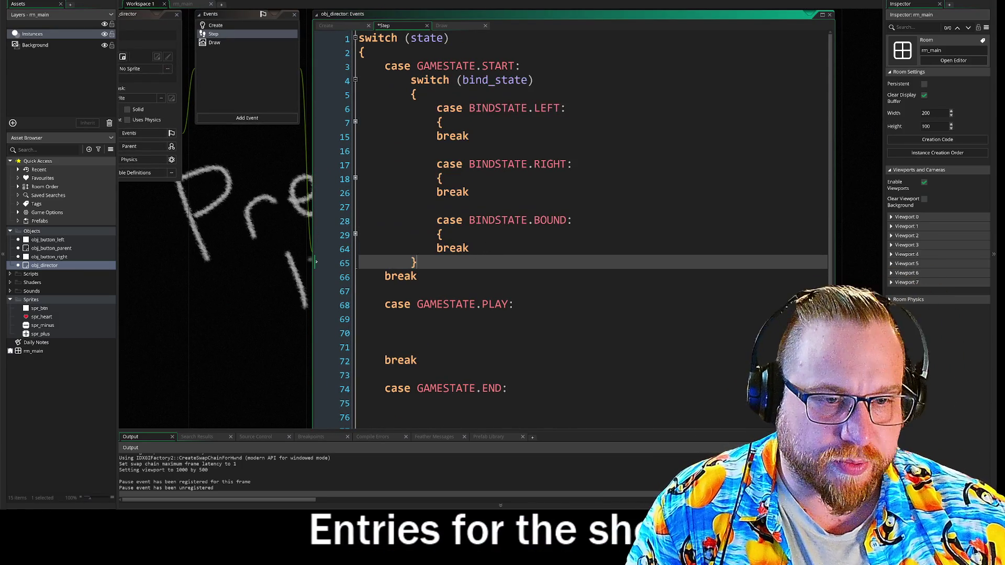
pyautogui.hotkey('ctrl', 'y')
pyautogui.hotkey('ctrl', 'y')
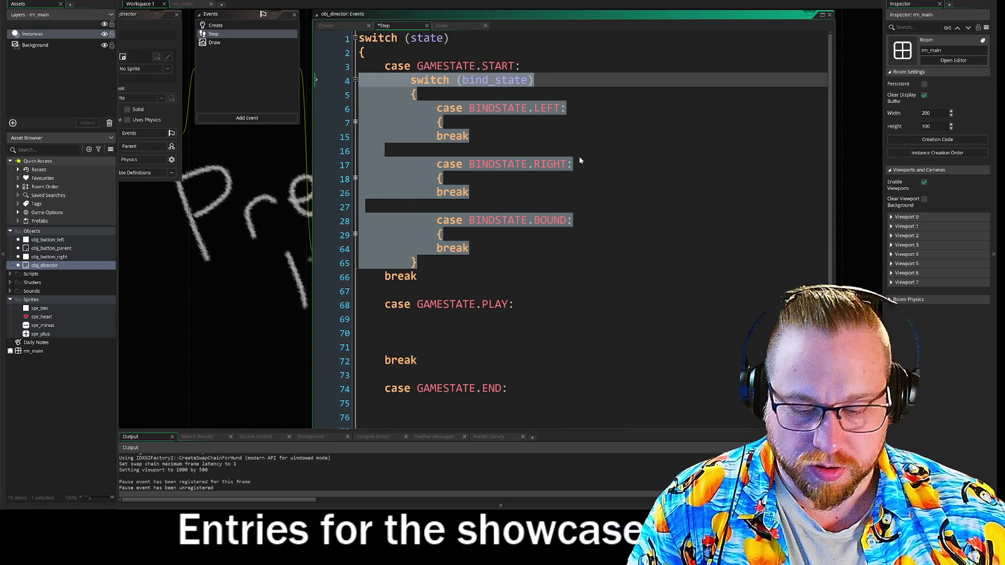
pyautogui.press('Delete')
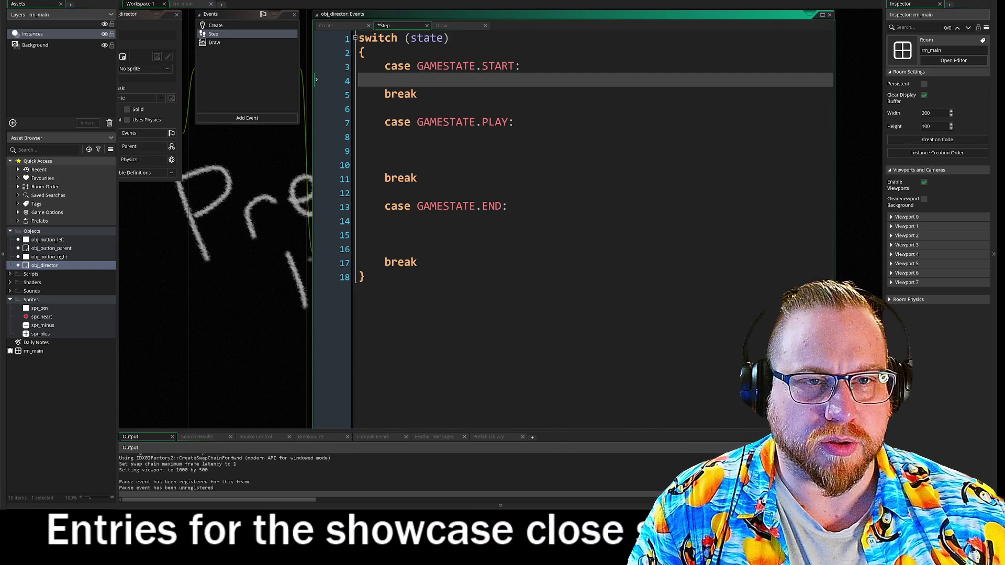
# Add 'if state == GAMESTATE.START' on new lines at the top of the Step code
pyautogui.click(316, 38)
pyautogui.press('Return')
pyautogui.press('Return')
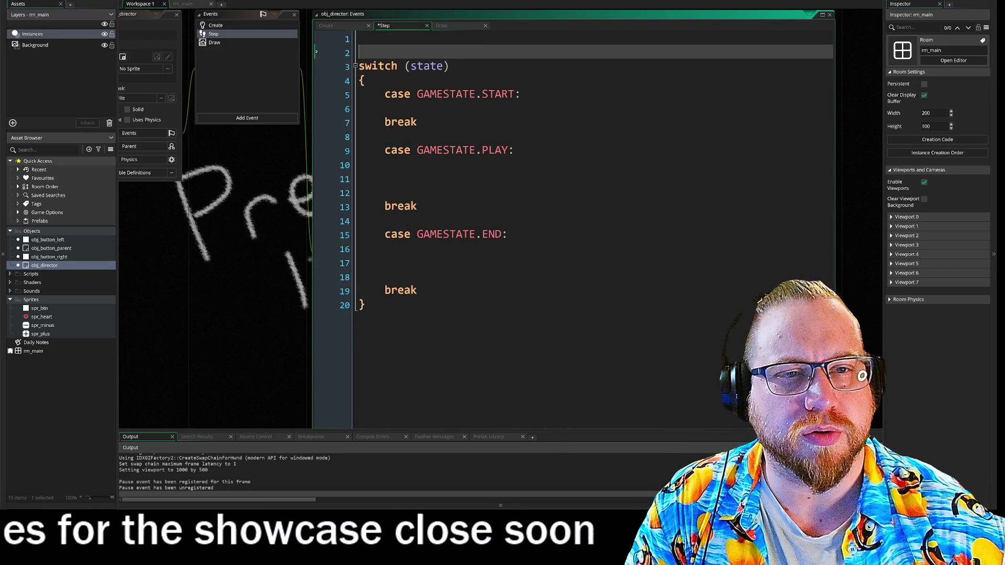
pyautogui.press('Return')
pyautogui.press('Return')
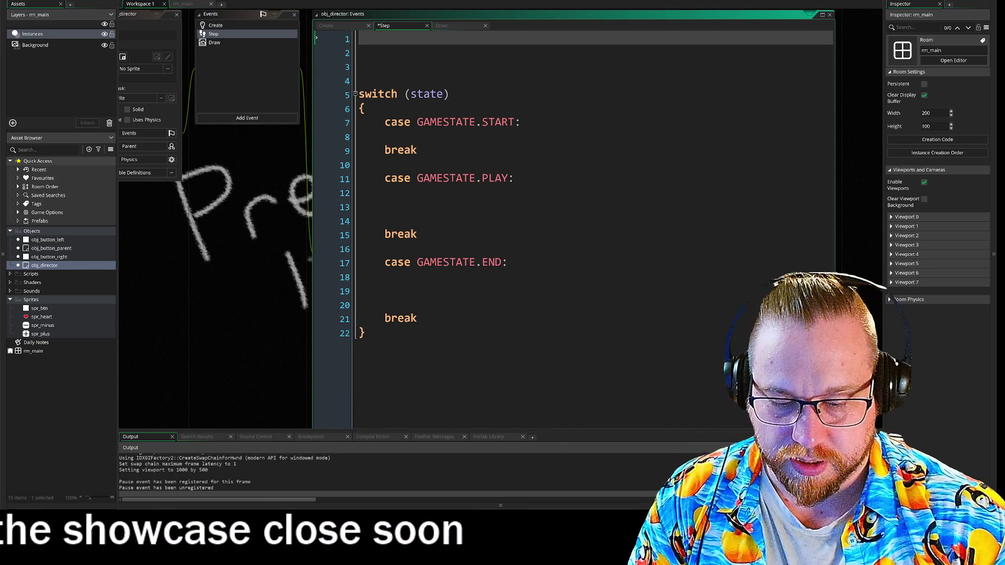
pyautogui.write('if state')
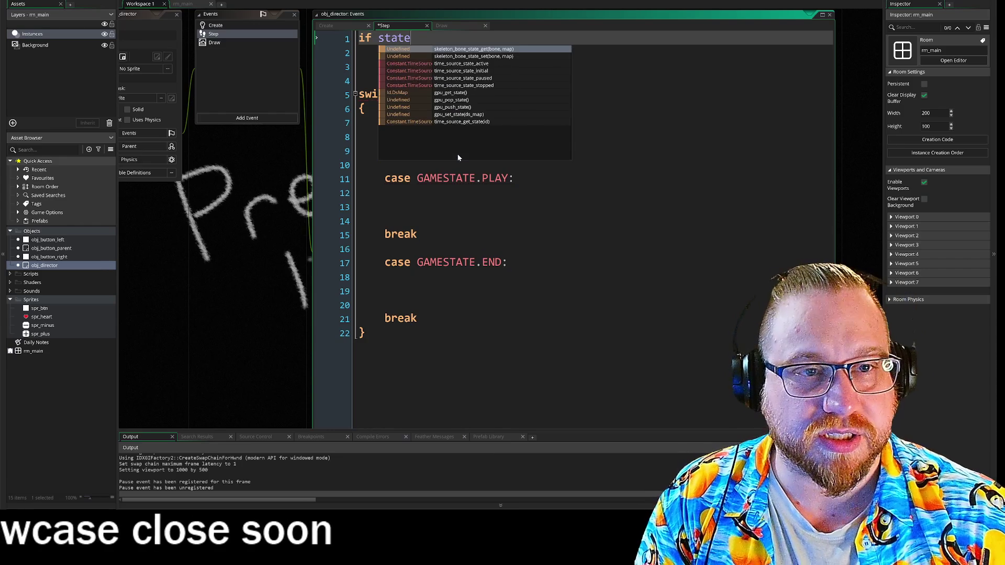
pyautogui.write(' ==')
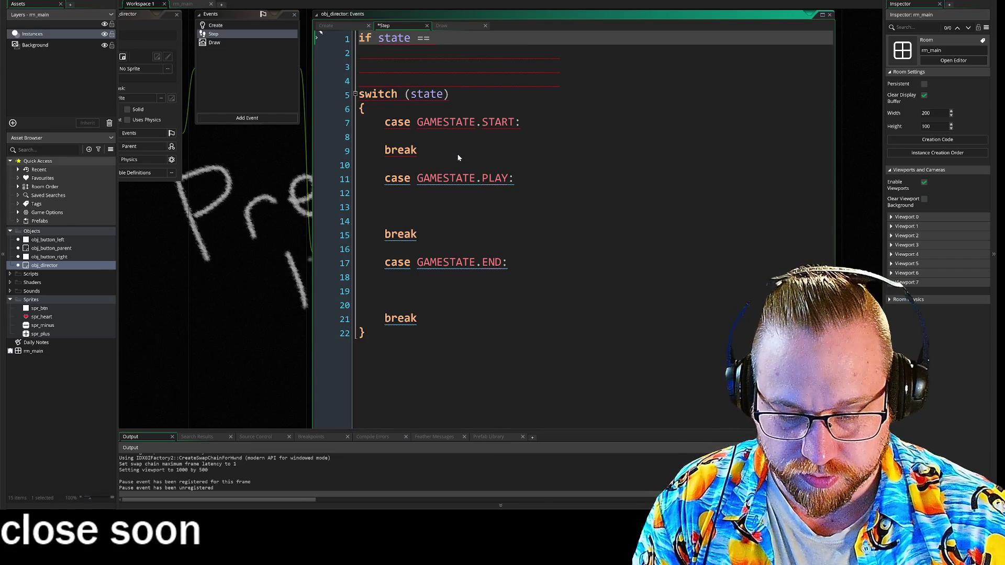
pyautogui.write(' GAME')
pyautogui.press('Return')
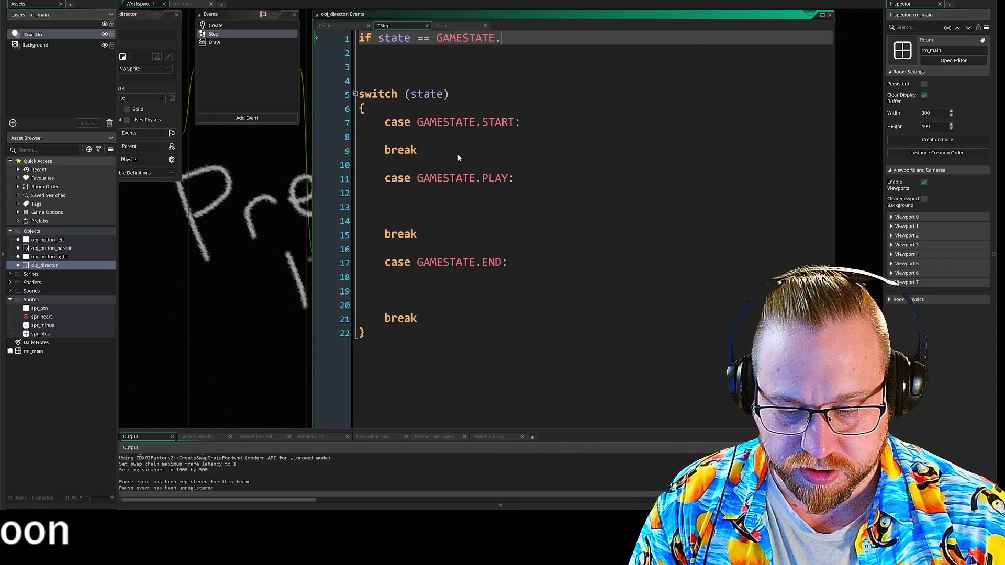
pyautogui.write('star')
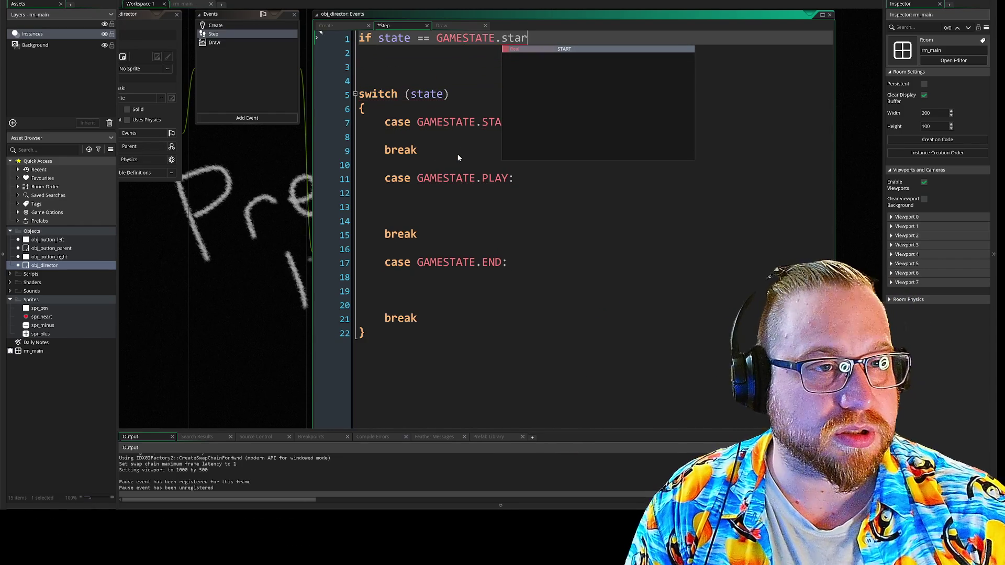
pyautogui.press('Return')
pyautogui.press('Return')
# Paste the bind_state switch under an opening brace and strip its extra indentation
pyautogui.write('{')
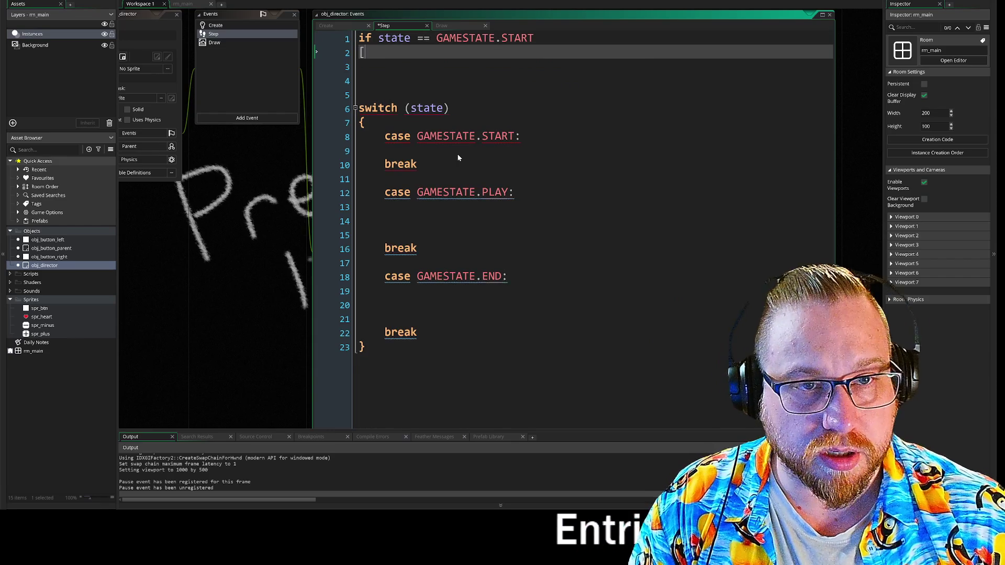
pyautogui.hotkey('ctrl', 'v')
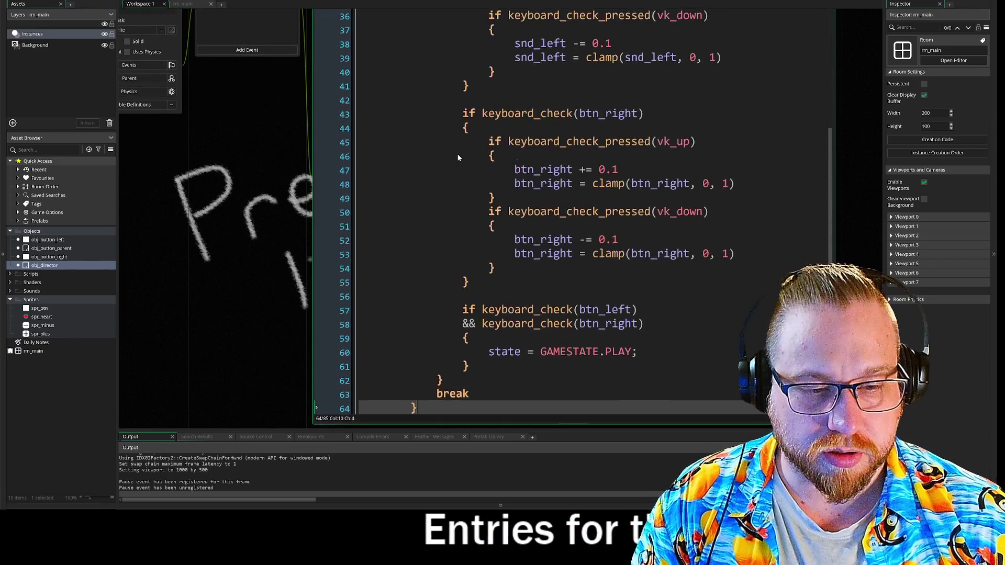
pyautogui.scroll(9, 524, 210)
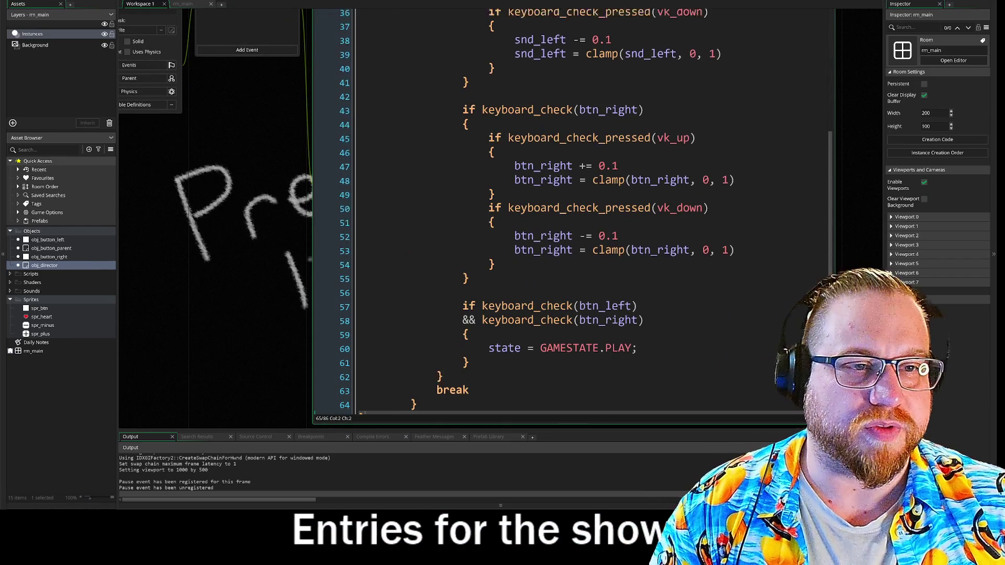
pyautogui.click(411, 227)
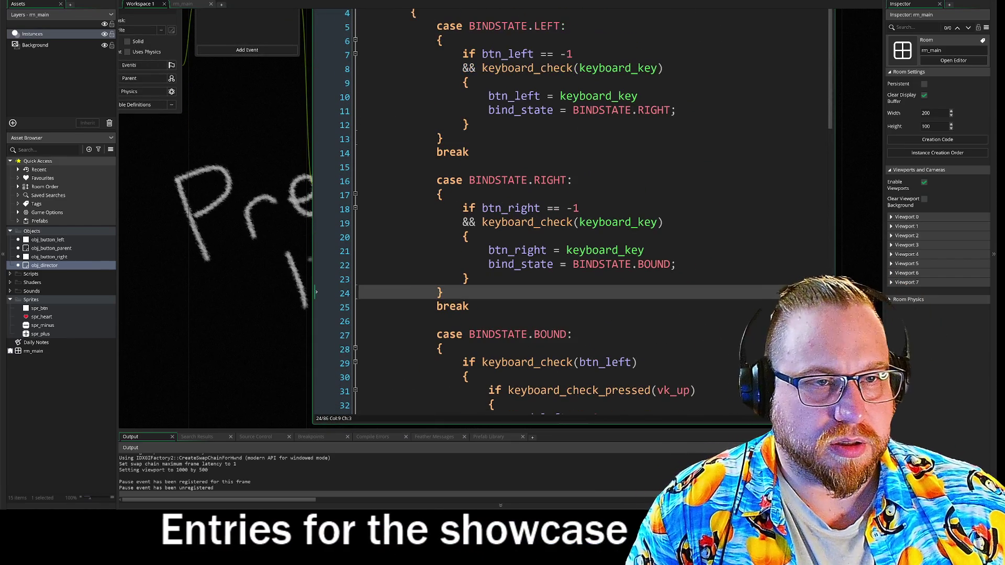
pyautogui.scroll(3, 523, 209)
pyautogui.click(368, 175)
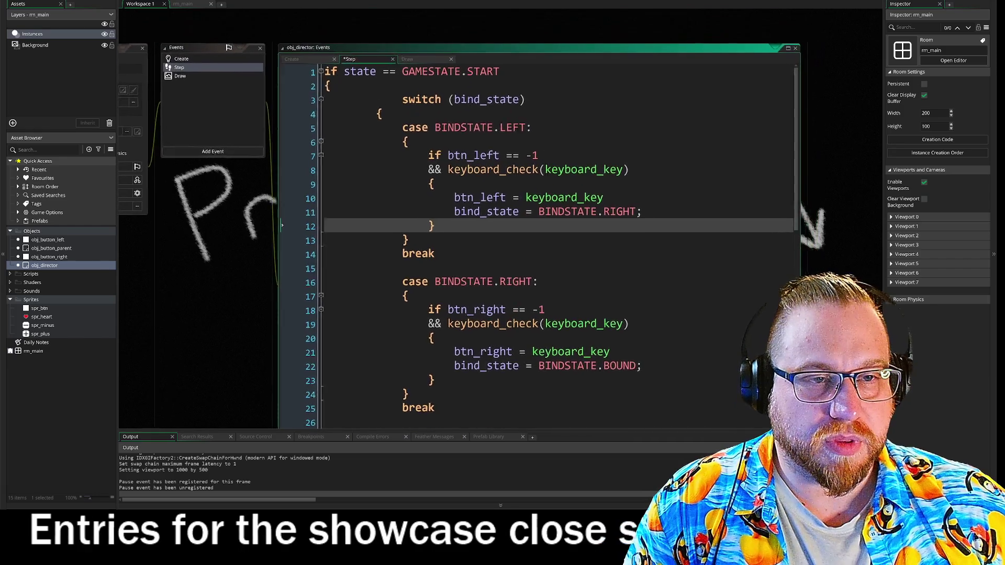
pyautogui.click(392, 85)
pyautogui.press('BackSpace')
pyautogui.press('BackSpace')
pyautogui.press('BackSpace')
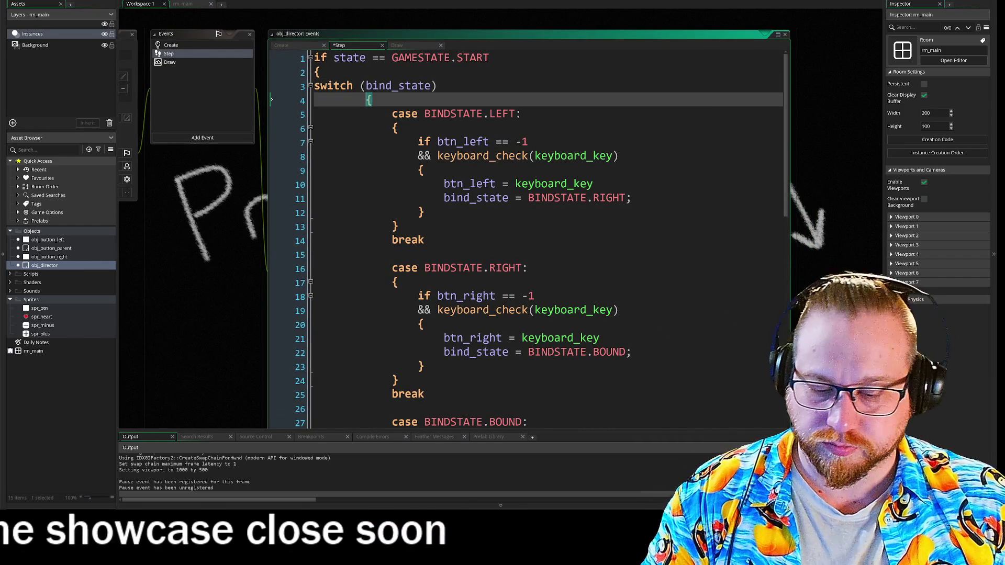
pyautogui.press('Down')
pyautogui.press('Down')
pyautogui.press('Down')
pyautogui.scroll(-15, 471, 261)
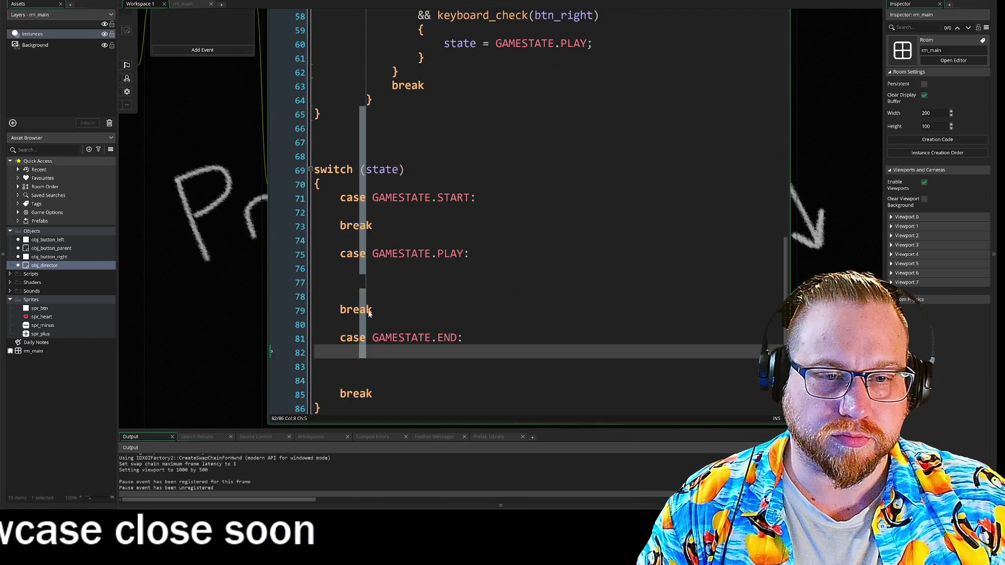
pyautogui.moveTo(356, 26)
pyautogui.mouseDown()
pyautogui.moveTo(356, 322)
pyautogui.moveTo(318, 331)
pyautogui.mouseUp()
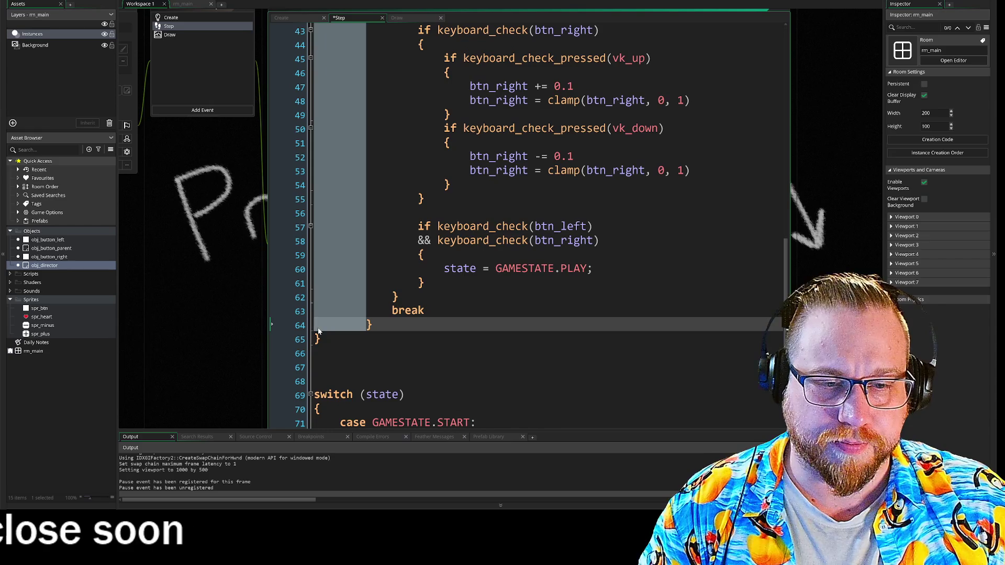
pyautogui.press('Delete')
# Fold the BINDSTATE.LEFT, RIGHT and BOUND case blocks again
pyautogui.scroll(11, 318, 331)
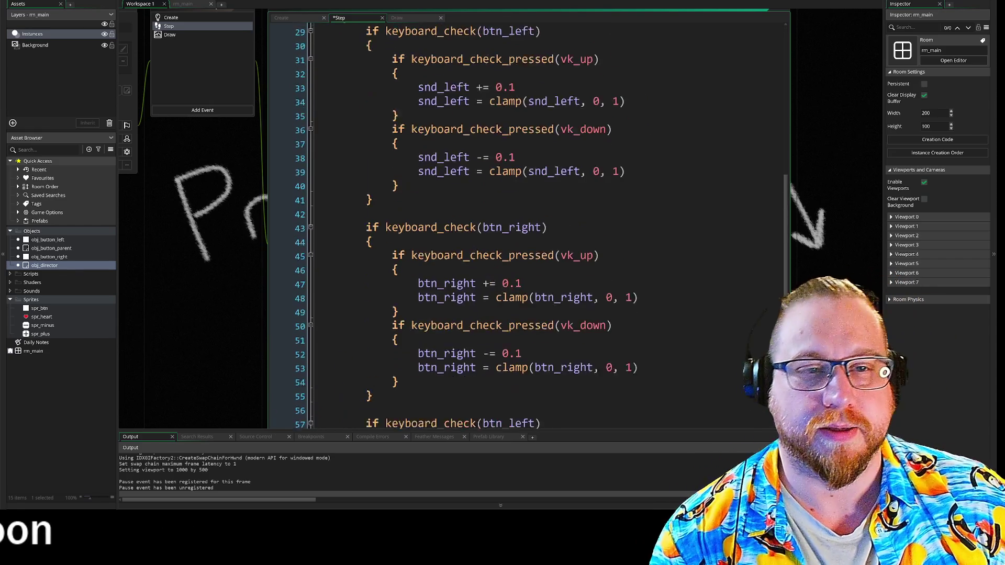
pyautogui.scroll(3, 523, 219)
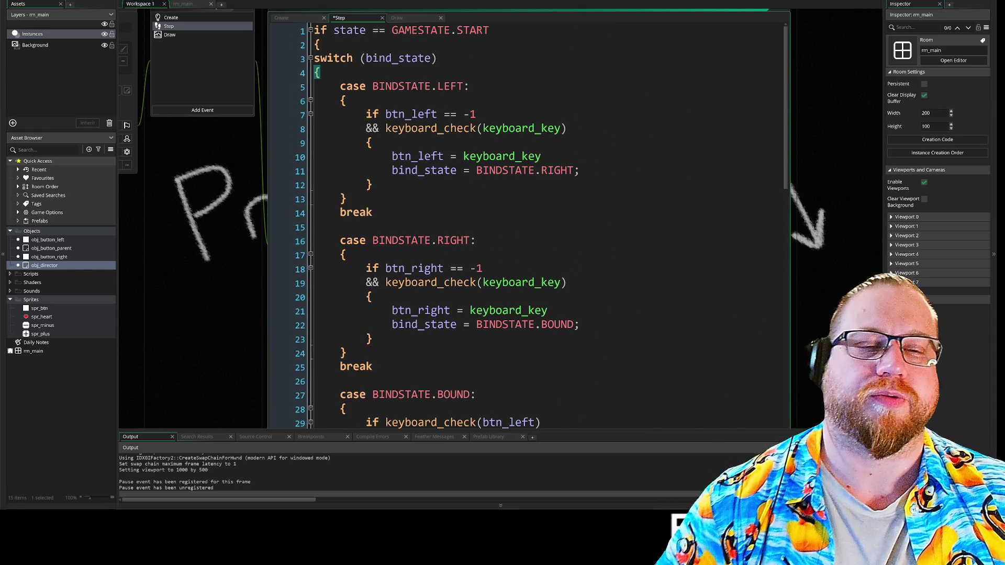
pyautogui.click(310, 101)
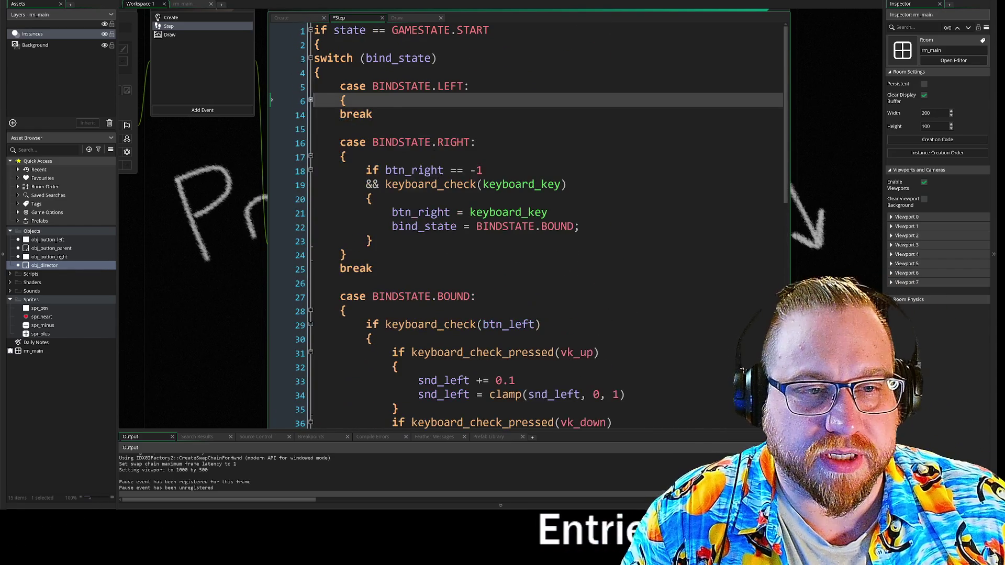
pyautogui.click(310, 156)
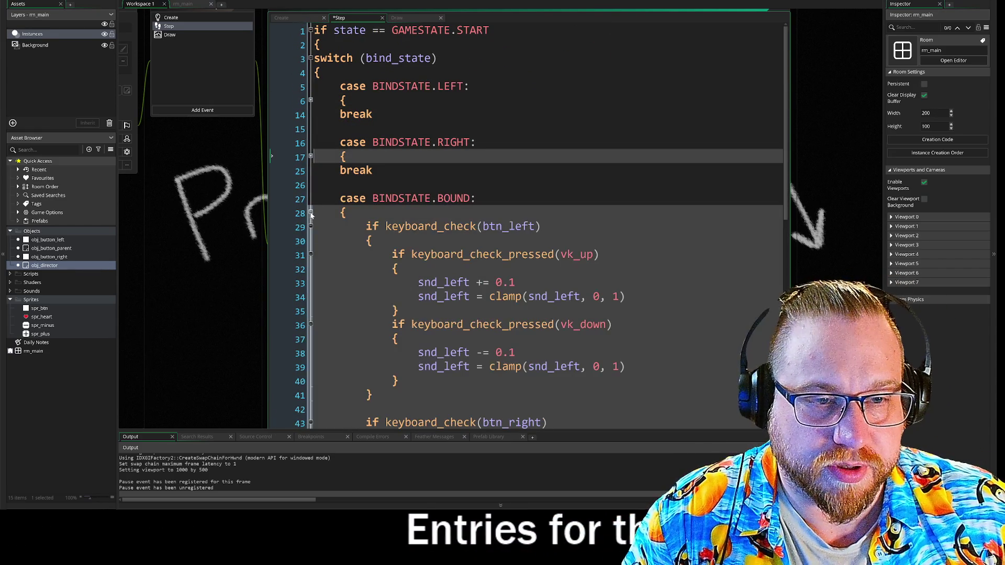
pyautogui.click(310, 212)
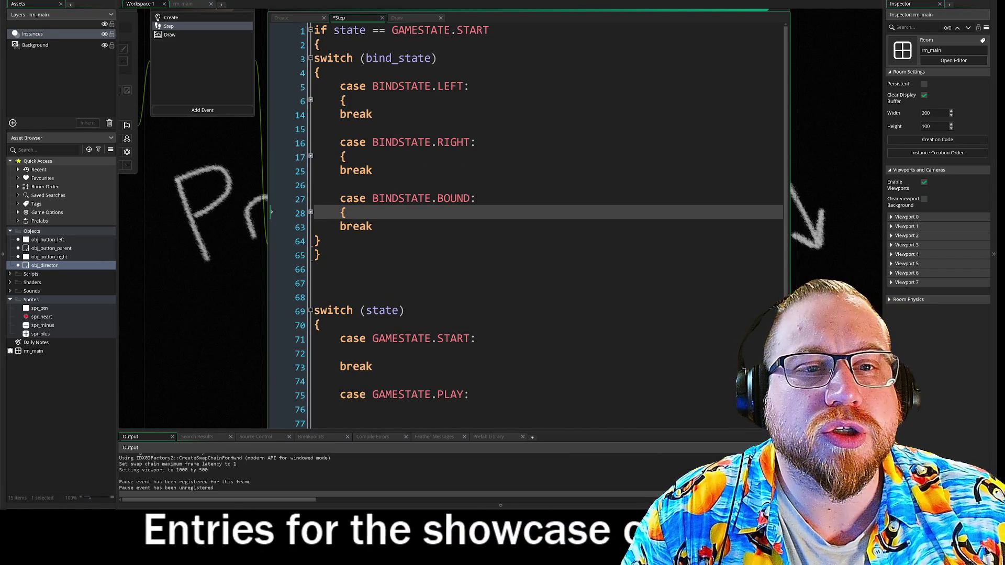
# Indent the switch (bind_state) block one level inside the if braces and check the nesting
pyautogui.moveTo(313, 59); pyautogui.dragTo(319, 241)
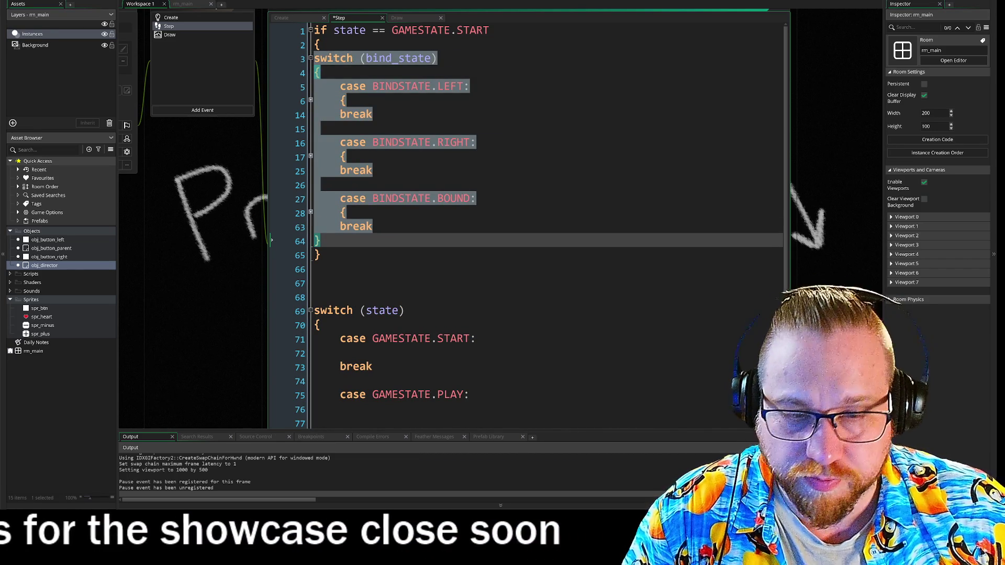
pyautogui.press('Tab')
pyautogui.click(320, 241)
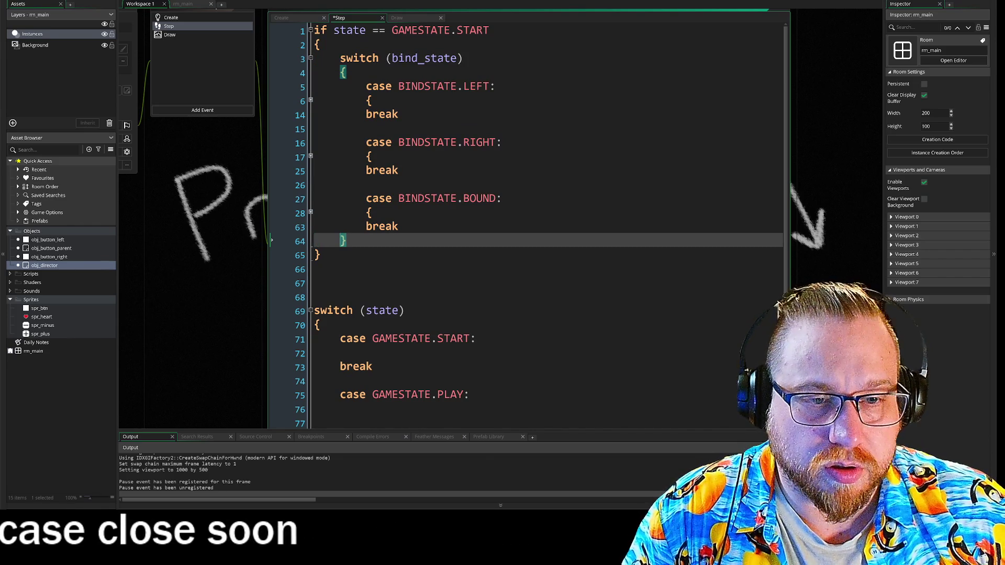
pyautogui.click(320, 254)
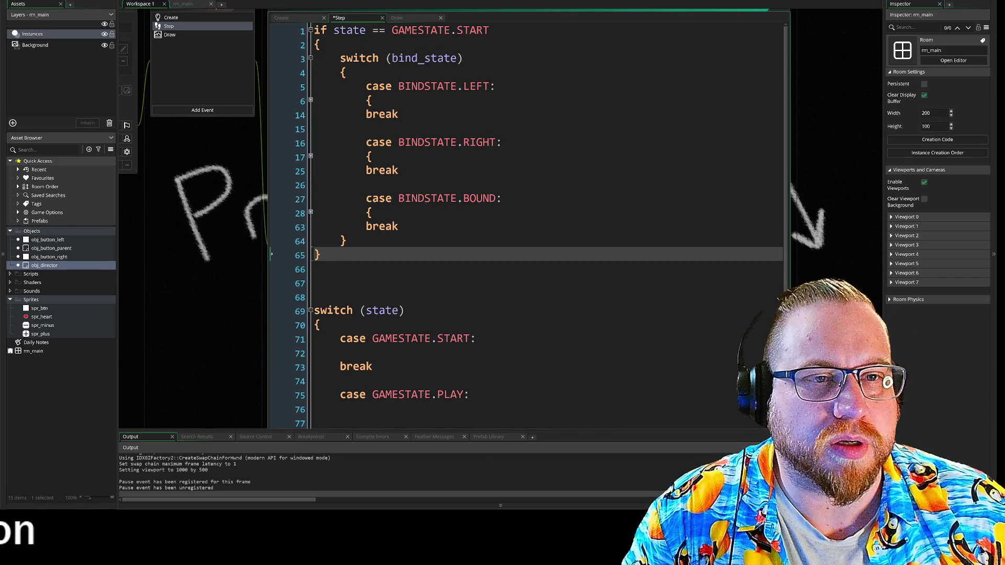
pyautogui.press('Up')
pyautogui.press('Up')
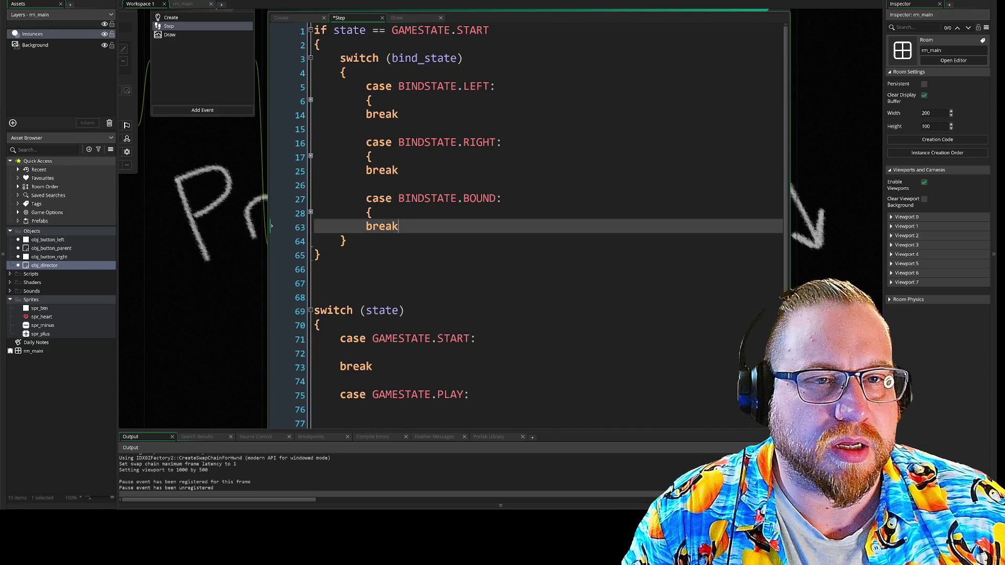
pyautogui.scroll(-3, 523, 225)
pyautogui.scroll(3, 523, 225)
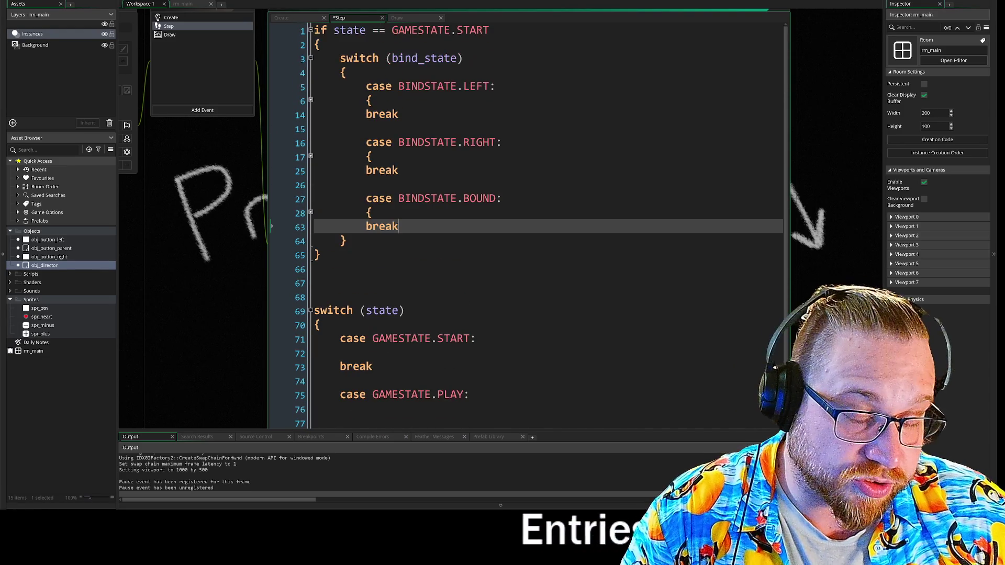
pyautogui.moveTo(340, 338); pyautogui.dragTo(340, 381)
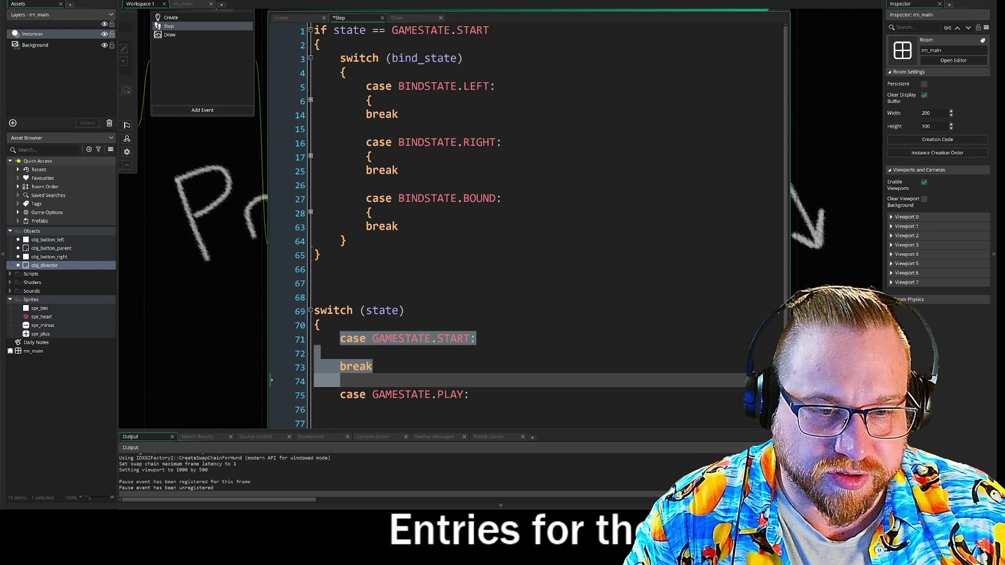
# Test-run the game, then review the Draw and Step event code
pyautogui.press('F5')
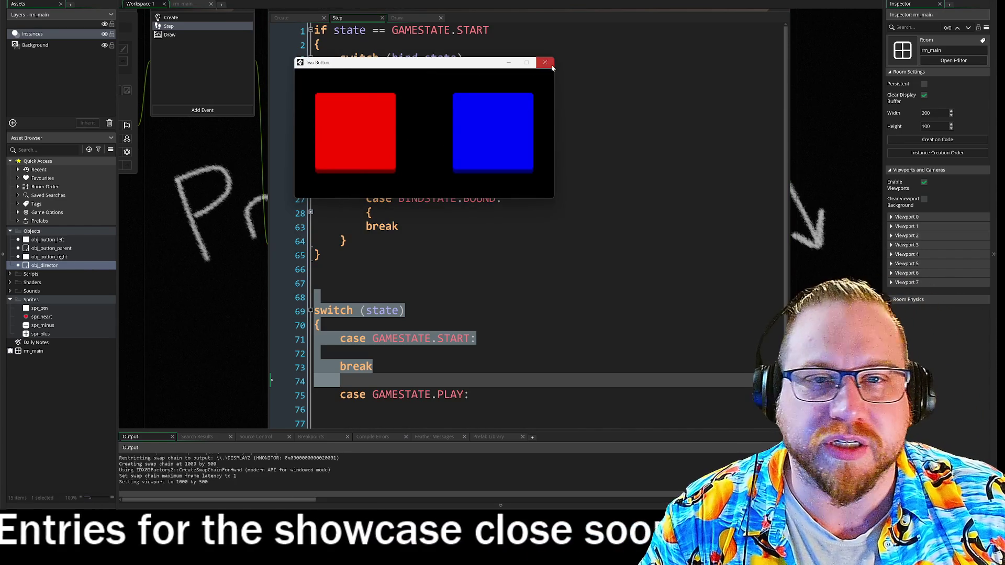
pyautogui.hotkey('alt', 'F4')
pyautogui.click(173, 34)
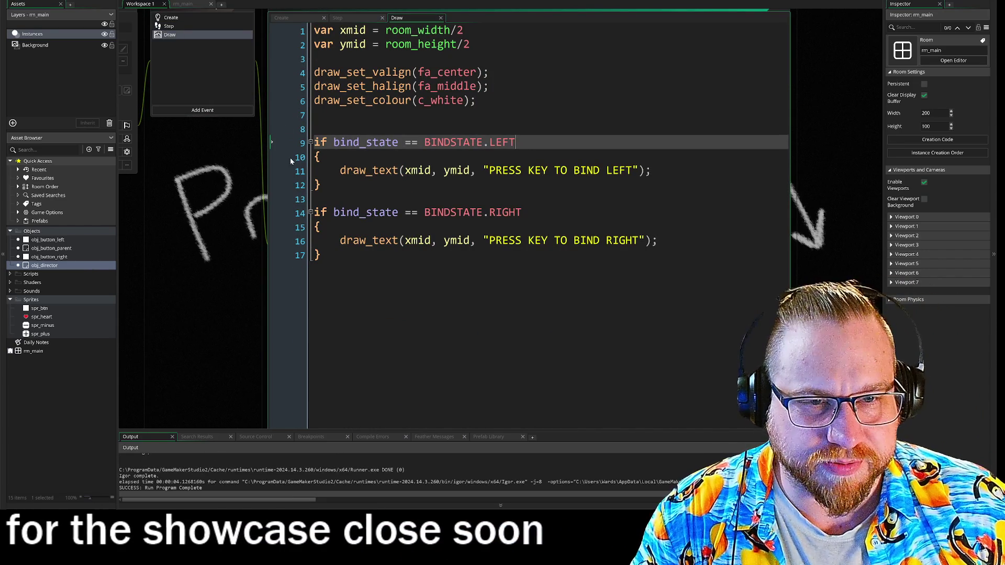
pyautogui.click(170, 26)
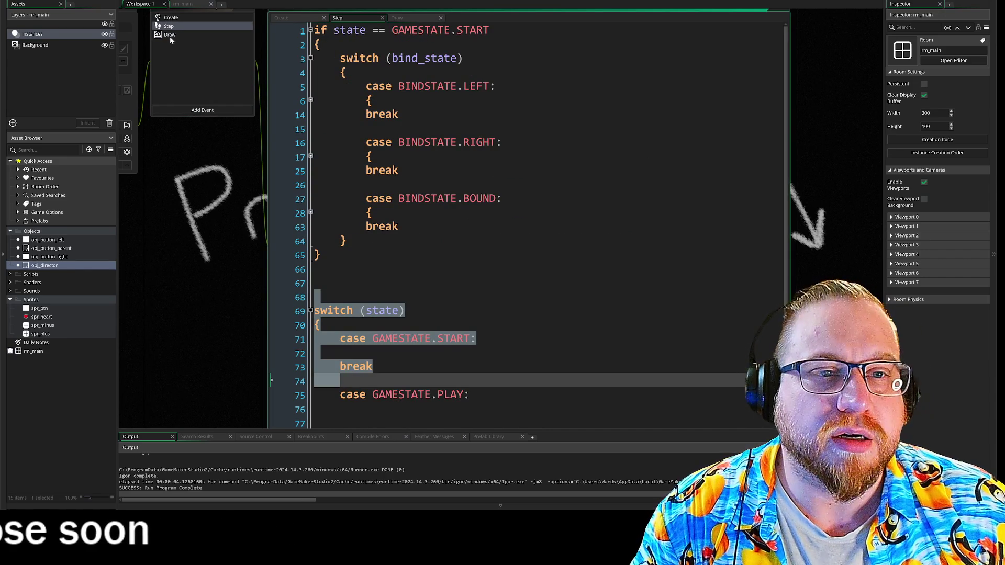
pyautogui.click(170, 35)
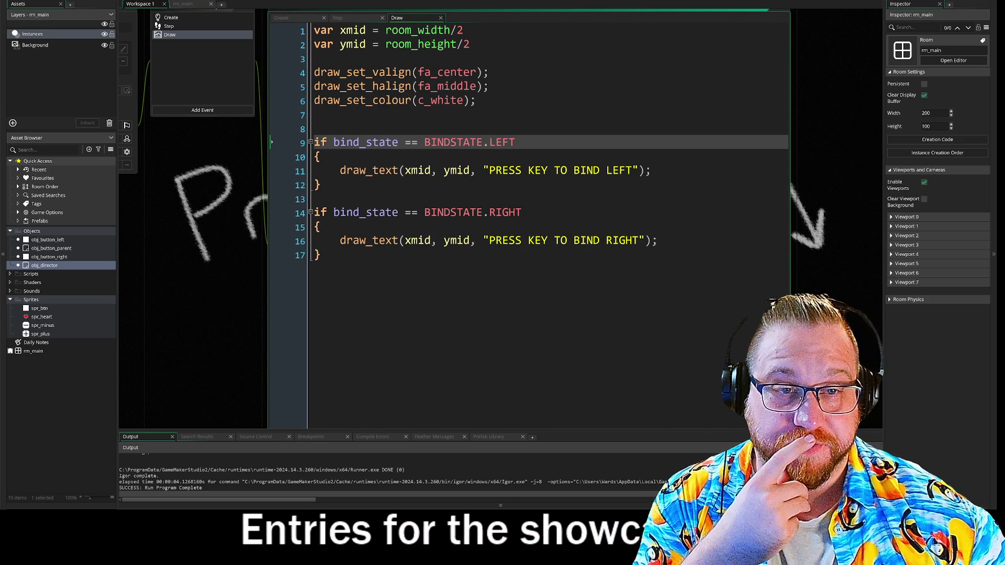
# Inspect the Draw event's BINDSTATE.LEFT block and the rm_main room layout
pyautogui.hotkey('ctrl', 'shift', 'Left')
pyautogui.hotkey('ctrl', 'shift', 'Left')
pyautogui.hotkey('ctrl', 'shift', 'Left')
pyautogui.press('End')
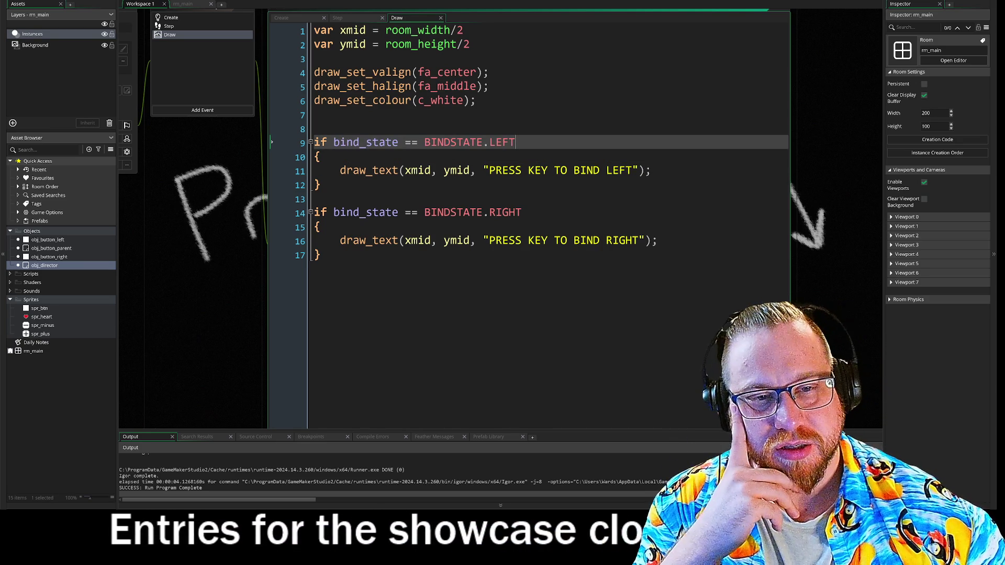
pyautogui.press('Down')
pyautogui.press('Down')
pyautogui.press('Down')
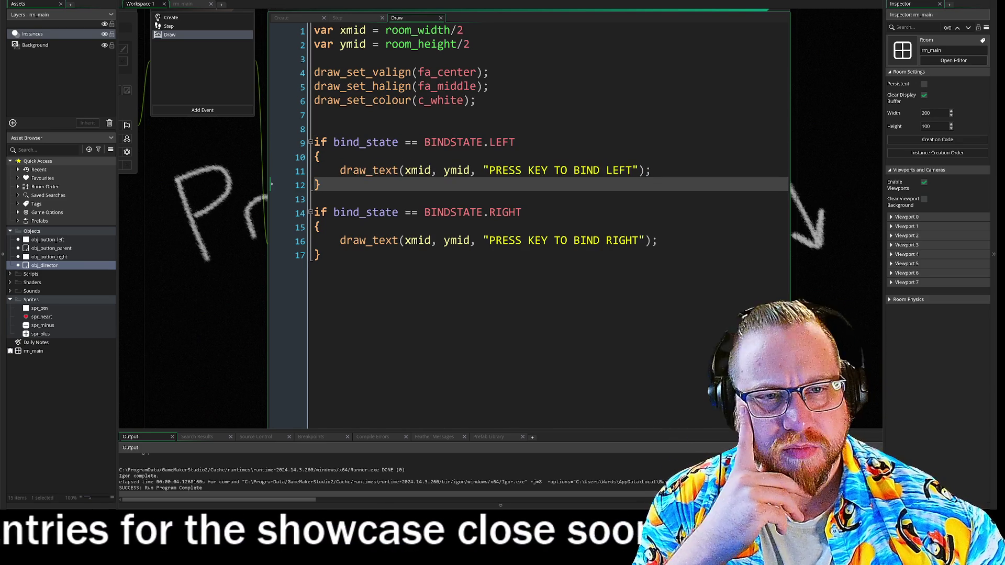
pyautogui.press('Up')
pyautogui.press('Up')
pyautogui.press('Up')
pyautogui.press('End')
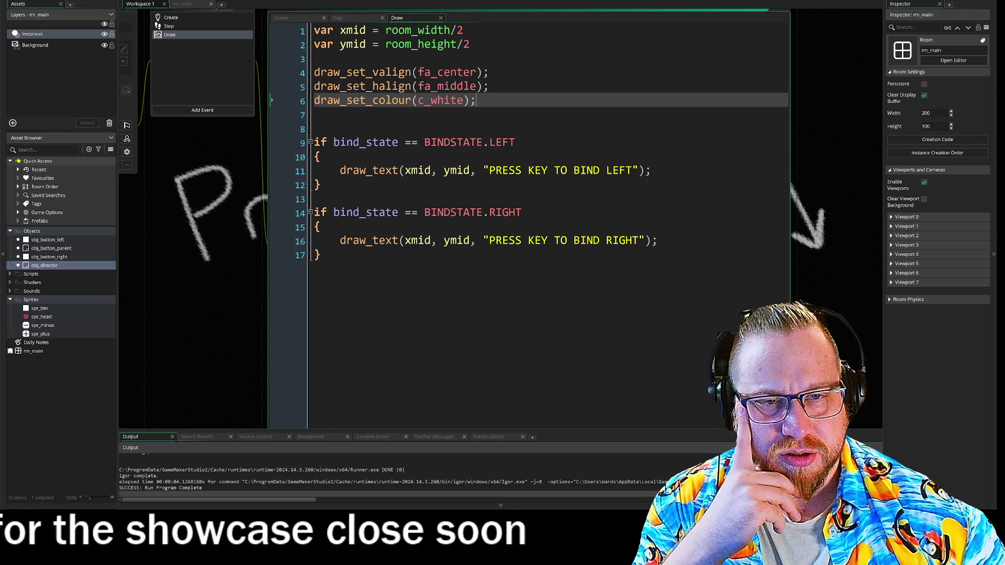
pyautogui.click(183, 4)
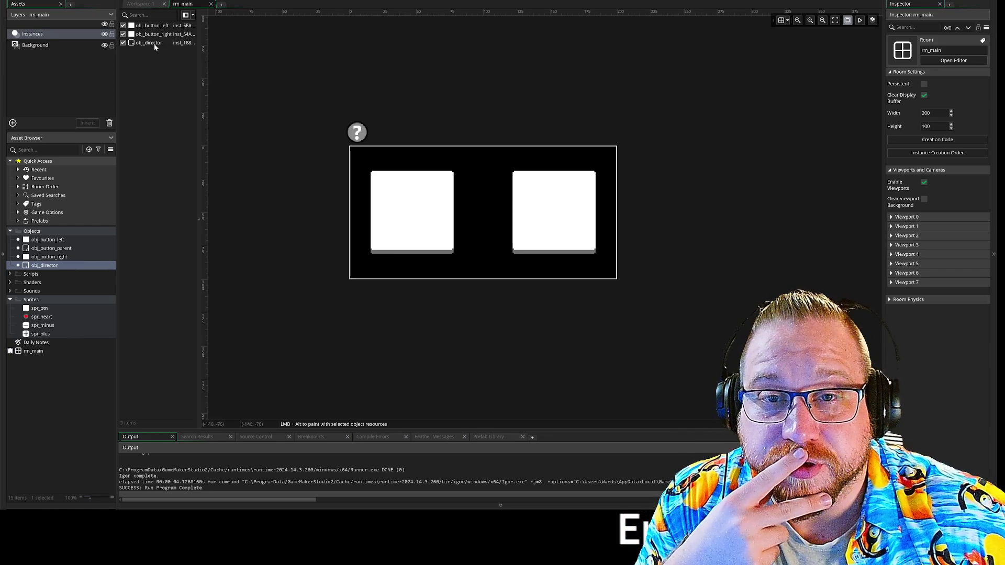
pyautogui.click(144, 7)
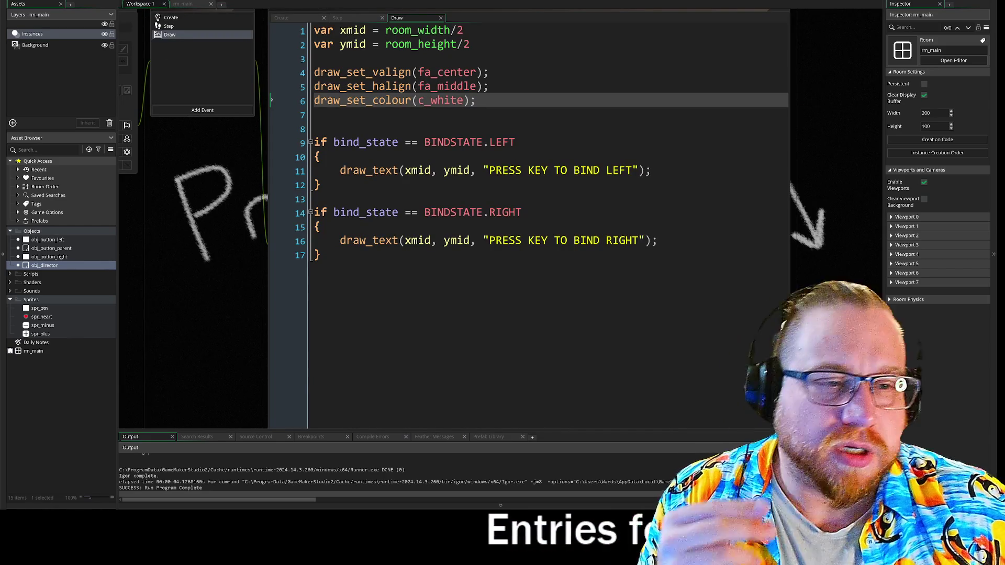
# Change the left-bind draw_text y from ymid to 20 and test-run again
pyautogui.click(427, 173)
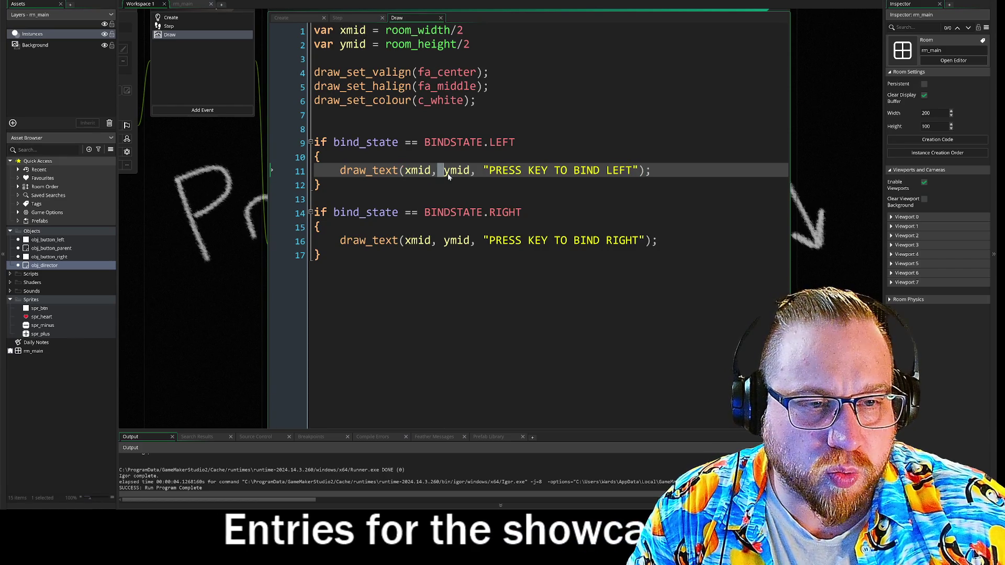
pyautogui.moveTo(440, 173); pyautogui.dragTo(471, 173)
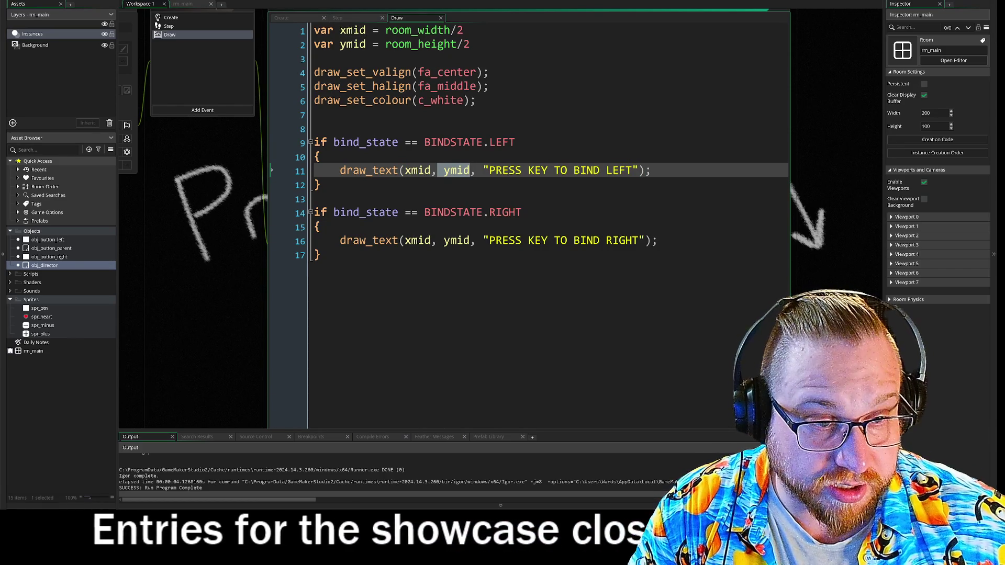
pyautogui.write('20')
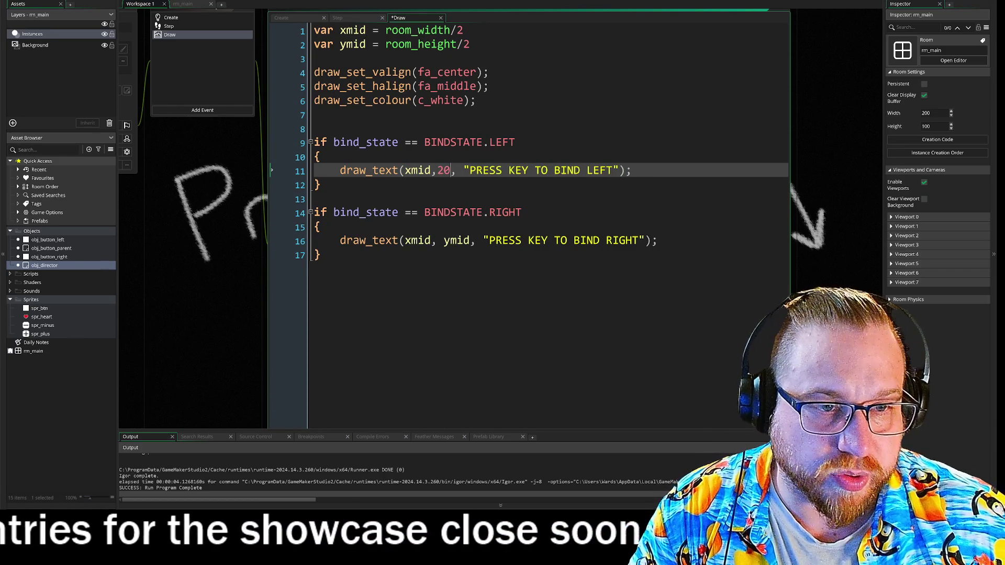
pyautogui.press('Left')
pyautogui.press('Left')
pyautogui.press('Left')
pyautogui.press('F5')
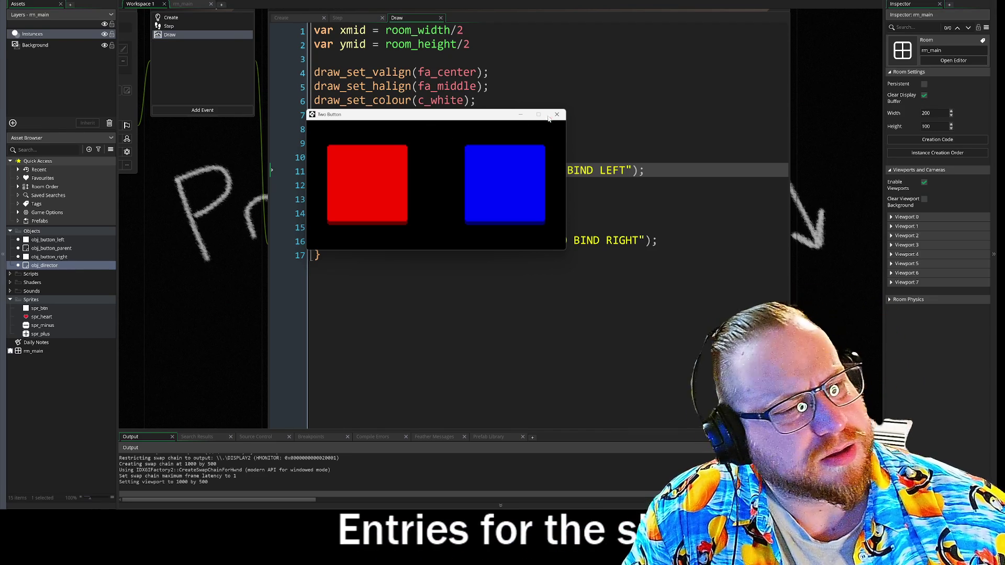
# Remove the if BINDSTATE.LEFT wrapper around the left prompt and test-run the game
pyautogui.click(557, 114)
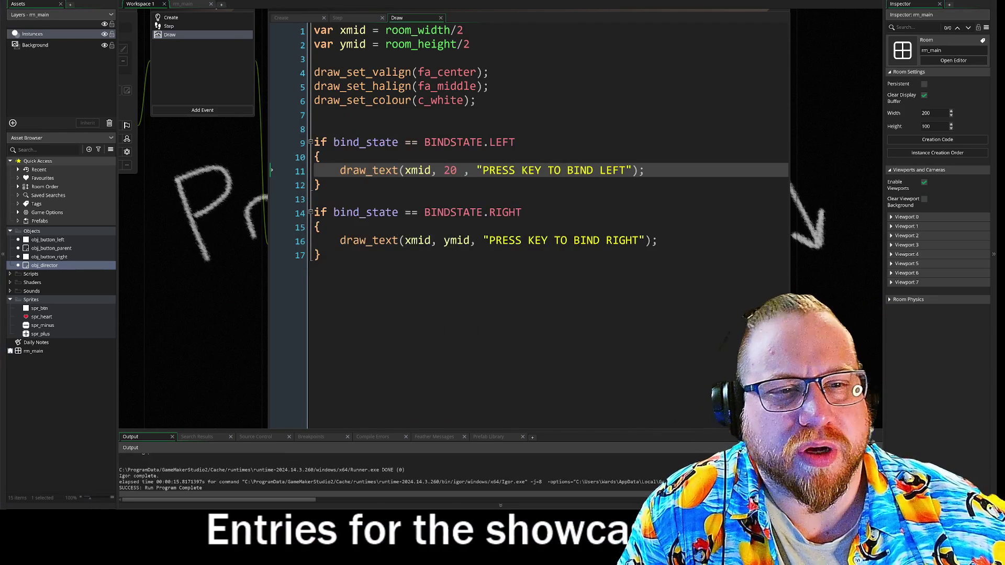
pyautogui.moveTo(314, 142)
pyautogui.mouseDown()
pyautogui.moveTo(284, 134)
pyautogui.moveTo(318, 156)
pyautogui.mouseUp()
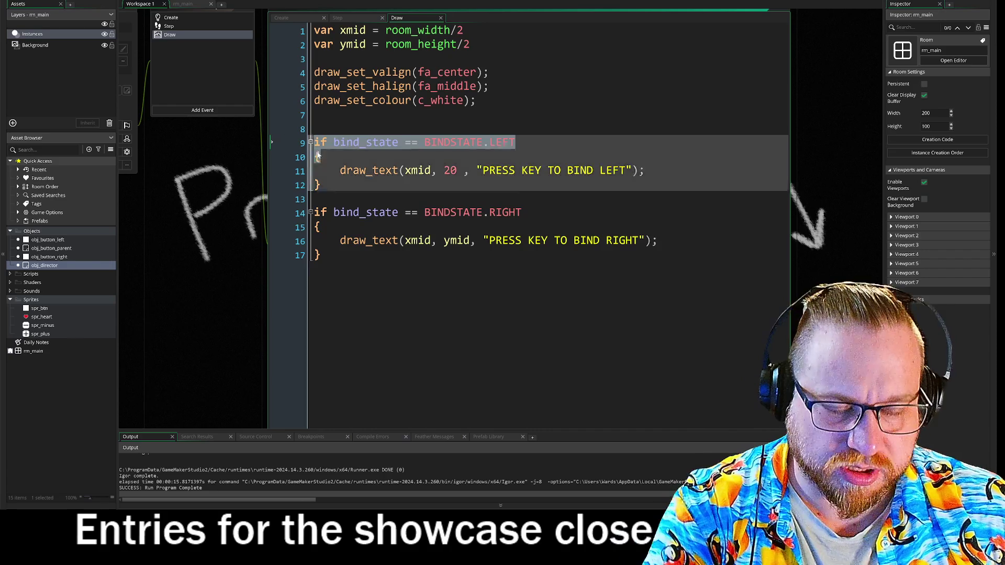
pyautogui.press('BackSpace')
pyautogui.press('Down')
pyautogui.press('Down')
pyautogui.press('End')
pyautogui.press('BackSpace')
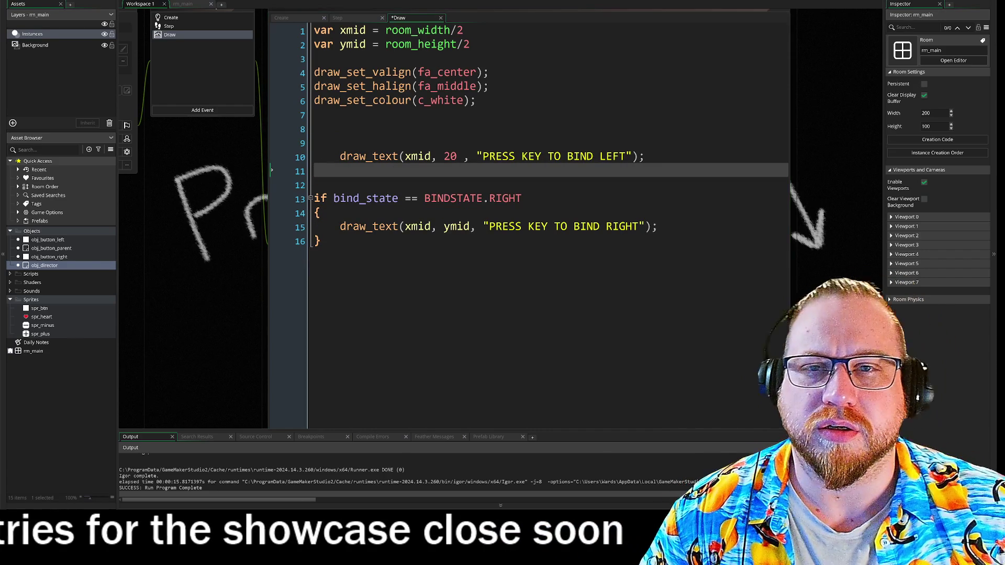
pyautogui.press('F5')
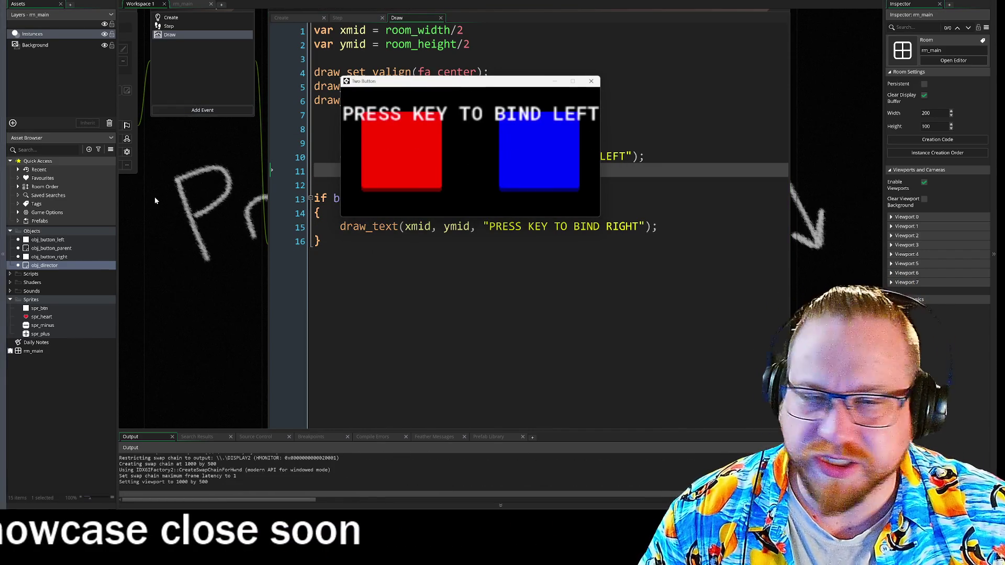
pyautogui.moveTo(432, 82)
pyautogui.mouseDown()
pyautogui.moveTo(577, 84)
pyautogui.moveTo(502, 81)
pyautogui.moveTo(228, 115)
pyautogui.moveTo(287, 219)
pyautogui.moveTo(314, 239)
pyautogui.moveTo(455, 246)
pyautogui.moveTo(445, 265)
pyautogui.moveTo(416, 269)
pyautogui.mouseUp()
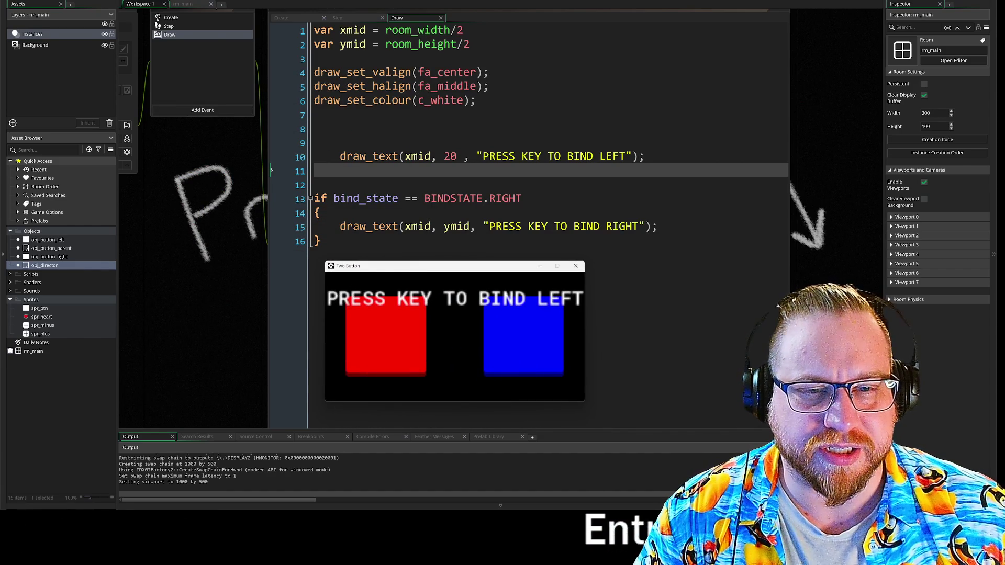
# Review the Create event's initial bind_state assignment, then the Step and Draw code
pyautogui.click(276, 63)
pyautogui.click(254, 26)
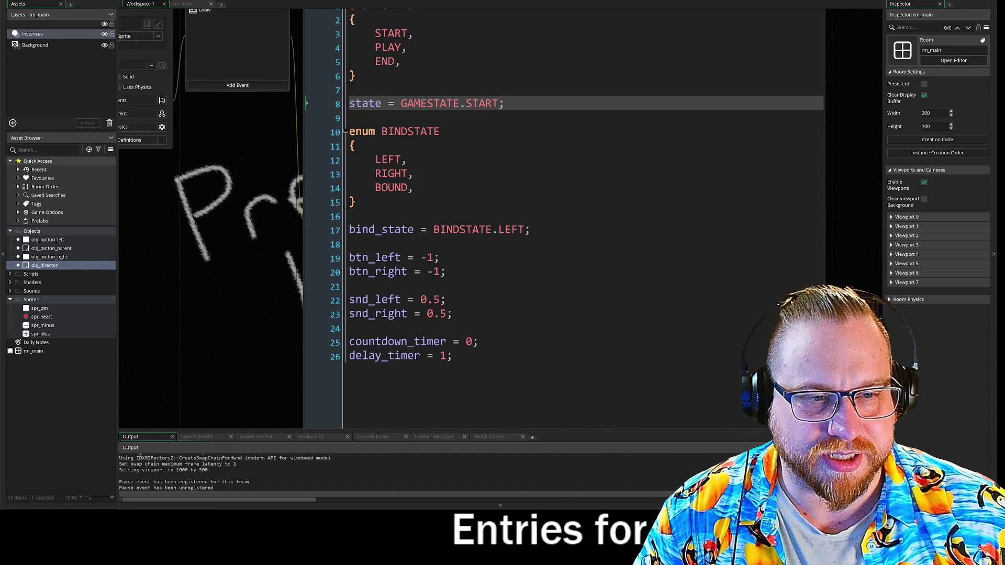
pyautogui.moveTo(350, 230); pyautogui.dragTo(519, 230)
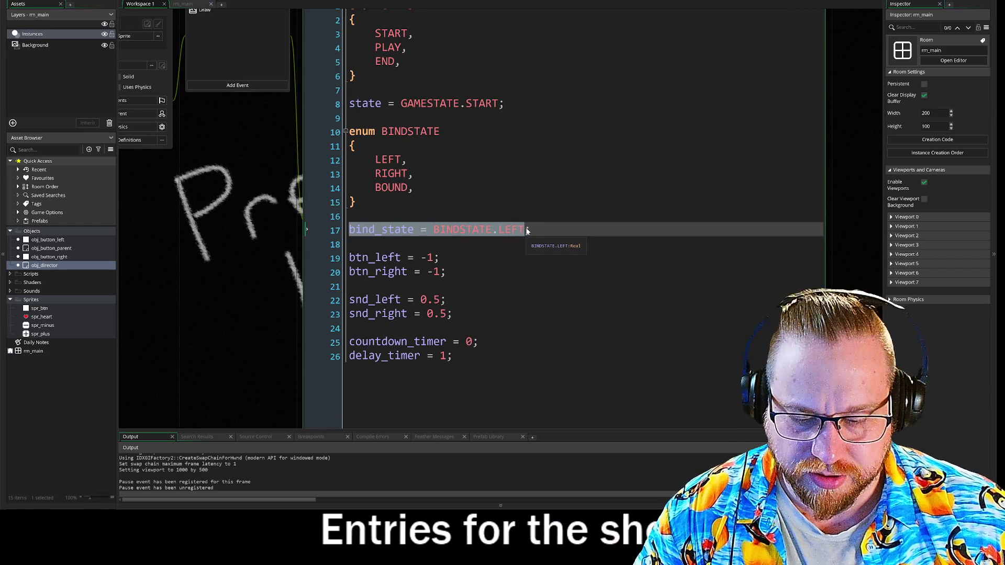
pyautogui.scroll(3, 277, 194)
pyautogui.click(213, 79)
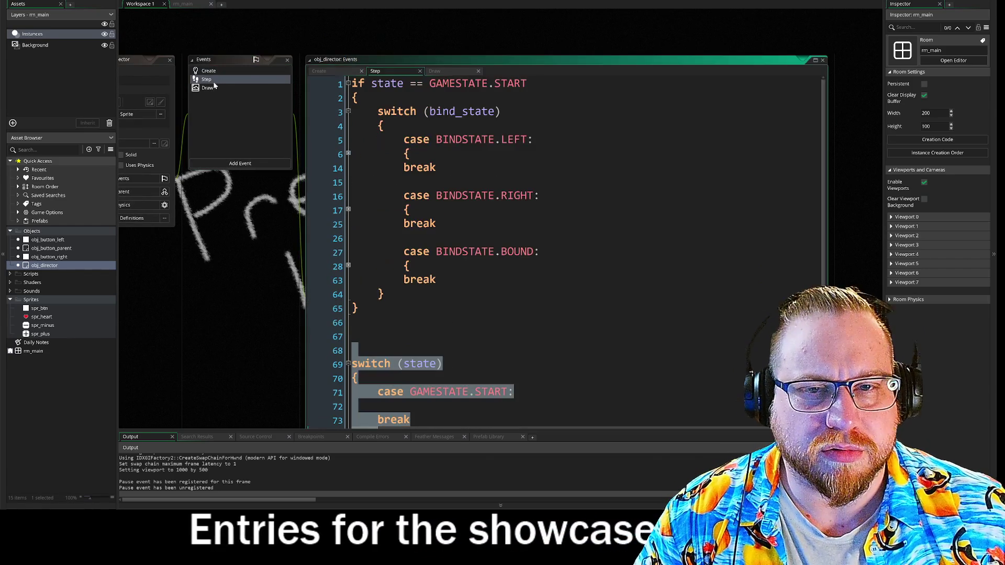
pyautogui.click(210, 88)
# Wrap the left prompt in 'if bind_state = BINDSTATE.LEFT' with braces
pyautogui.hscroll(2, 261, 233)
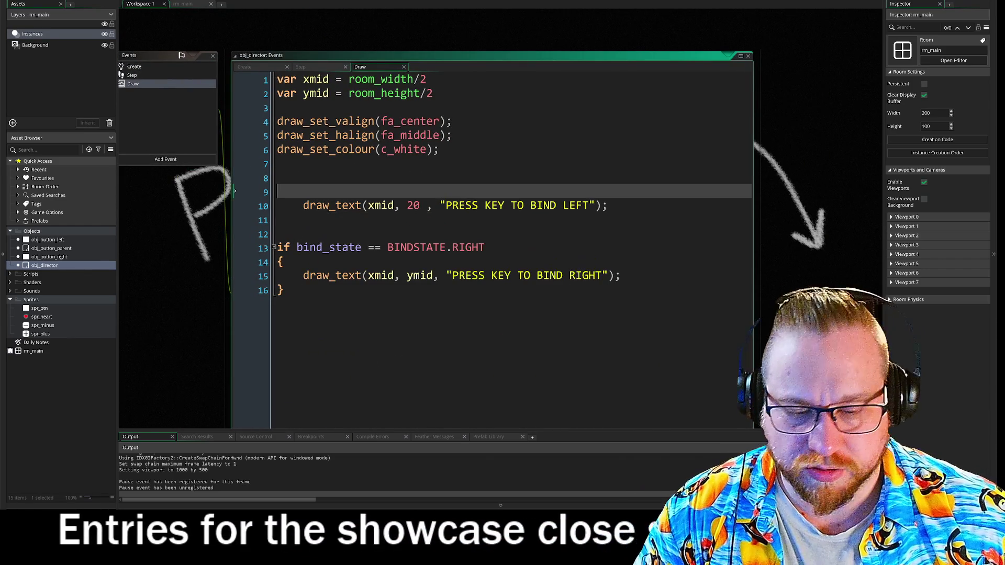
pyautogui.write('if bind_state = BINDSTATE.LEFT')
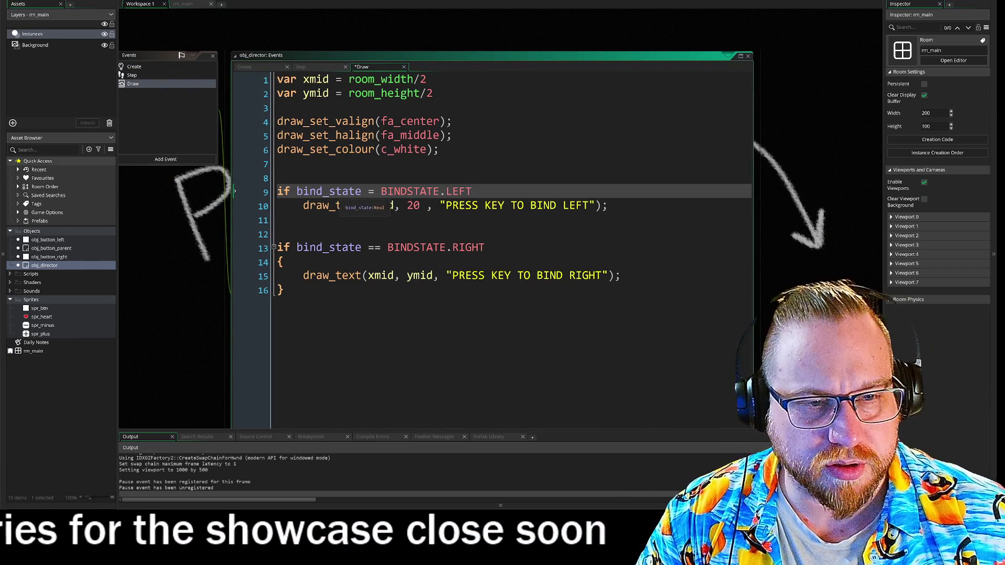
pyautogui.press('Return')
pyautogui.write('{')
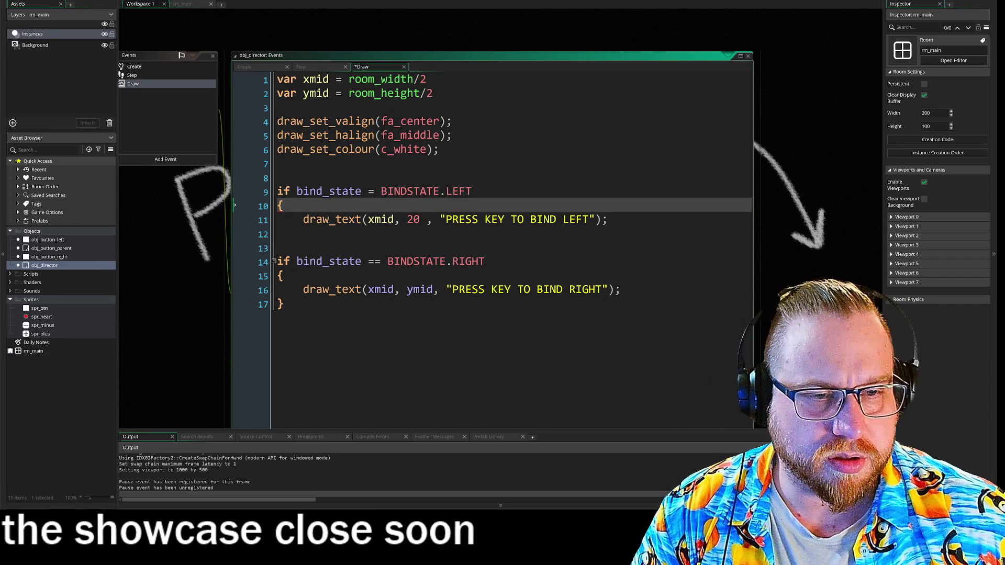
pyautogui.press('Down')
pyautogui.press('Down')
pyautogui.write('}')
pyautogui.click(284, 206)
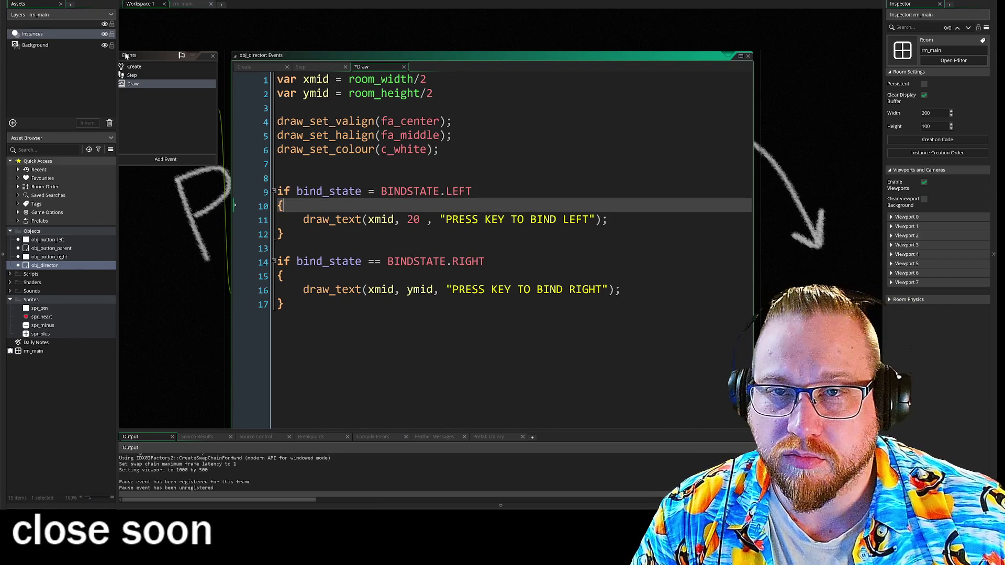
# Test-run the game and close its window
pyautogui.press('F5')
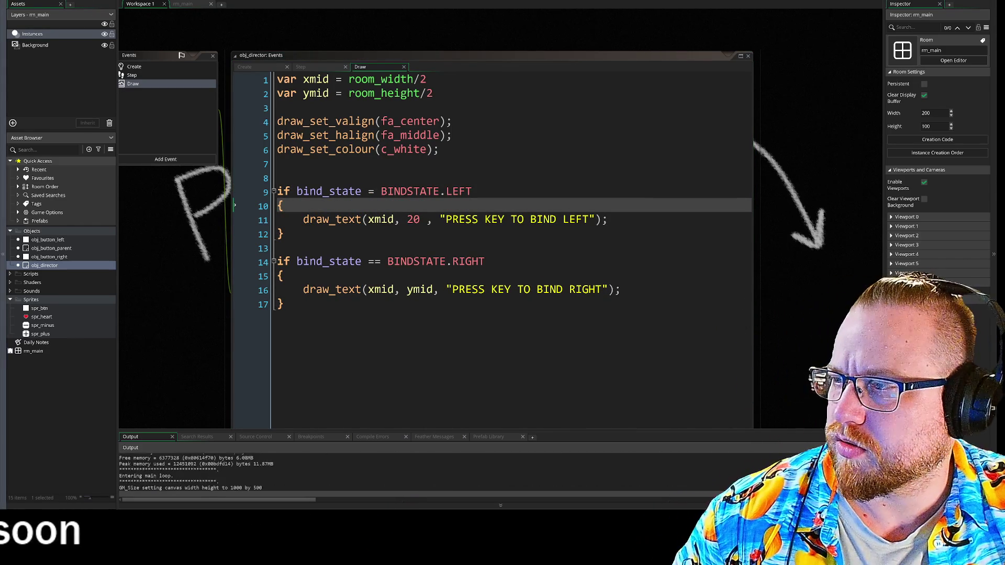
pyautogui.moveTo(461, 175); pyautogui.dragTo(629, 105)
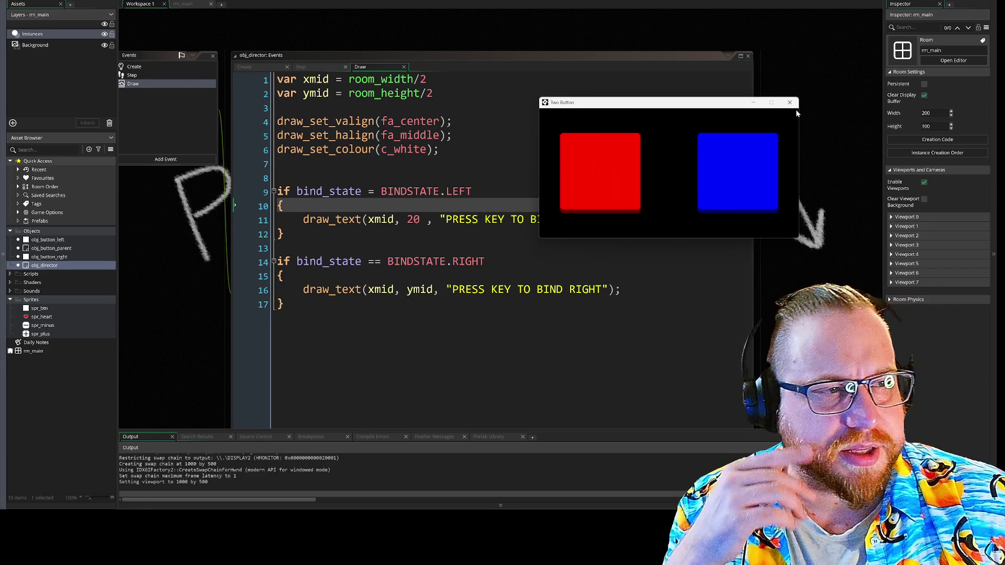
pyautogui.click(790, 102)
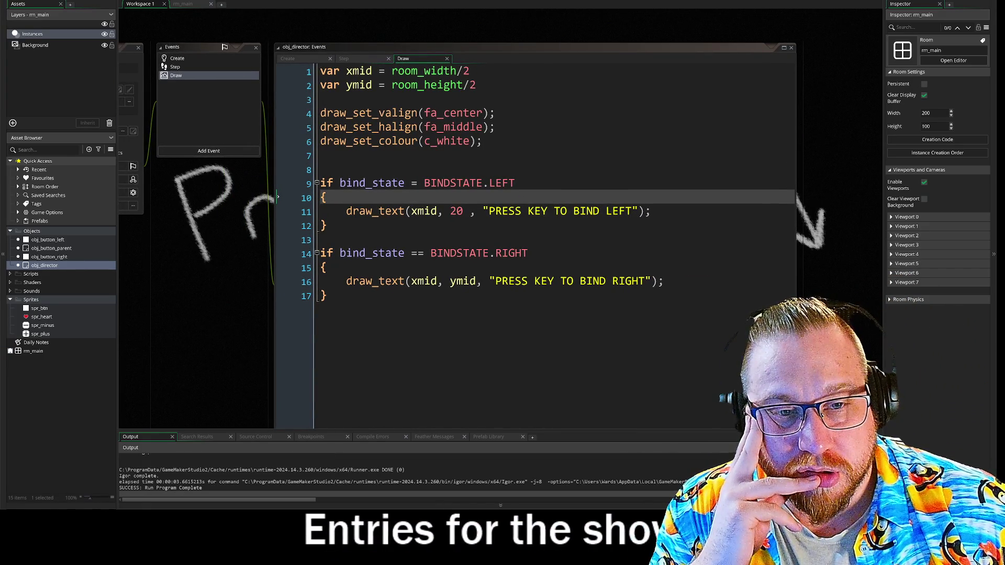
# Rewrite line 9's condition as if (bind_state == BINDSTATE.LEFT)
pyautogui.click(417, 182)
pyautogui.write('+')
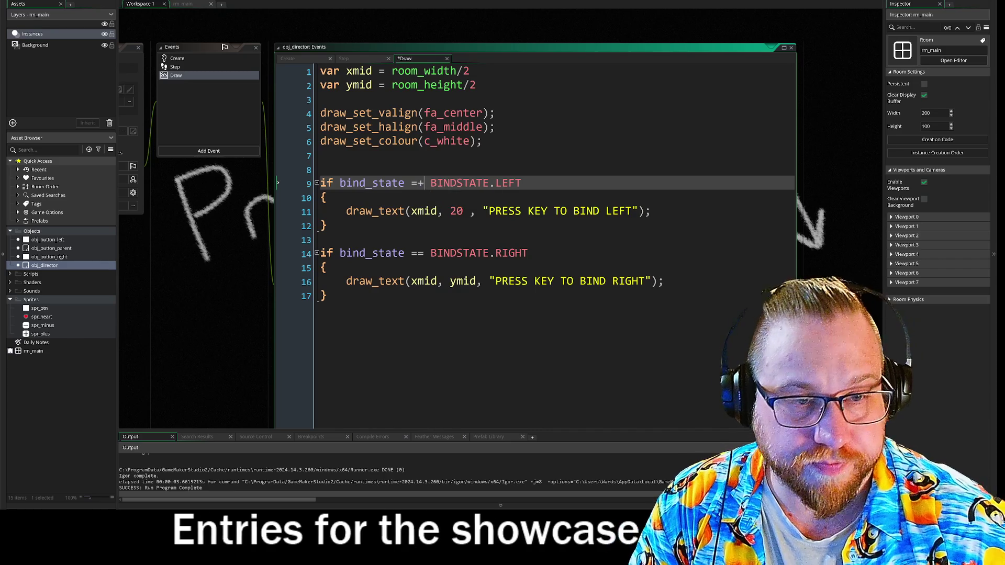
pyautogui.press('BackSpace')
pyautogui.write('=')
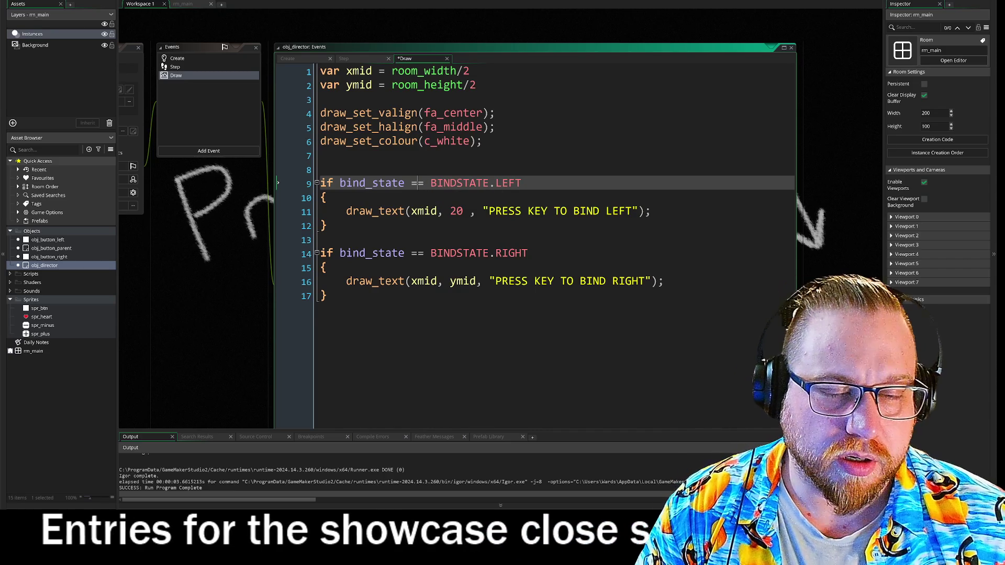
pyautogui.write('(')
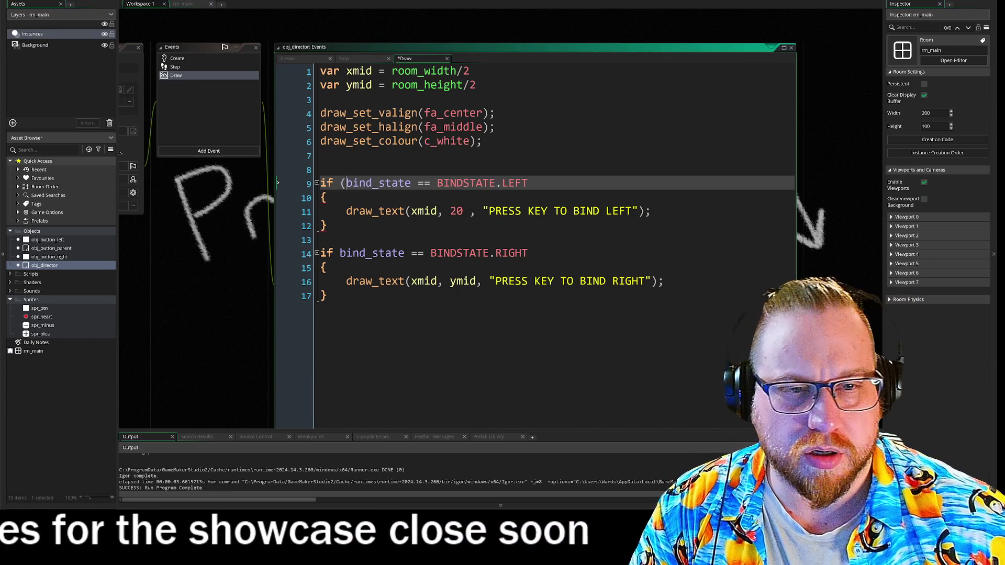
pyautogui.click(324, 197)
pyautogui.click(534, 182)
pyautogui.write(')')
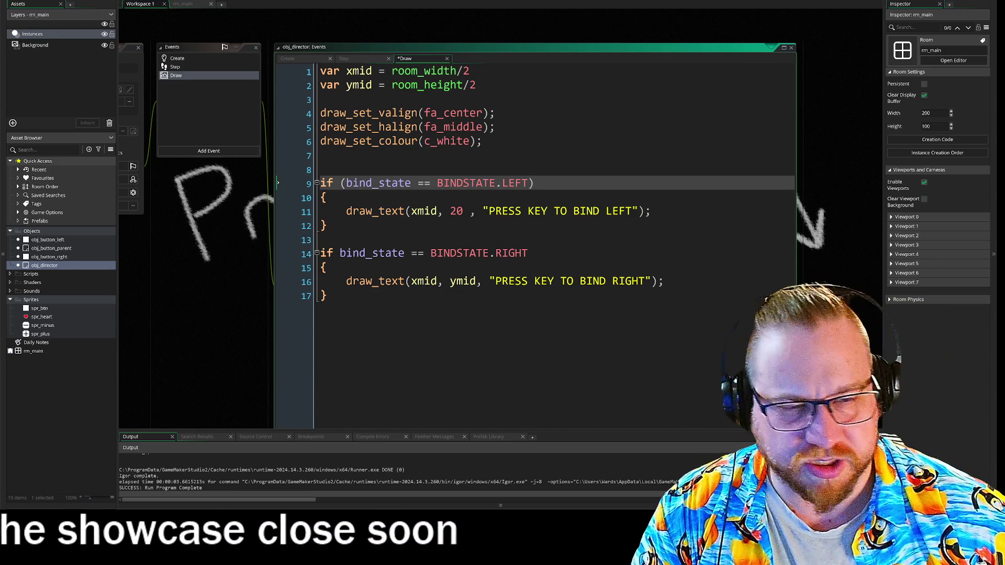
# Test-run the game again and close its window
pyautogui.press('F5')
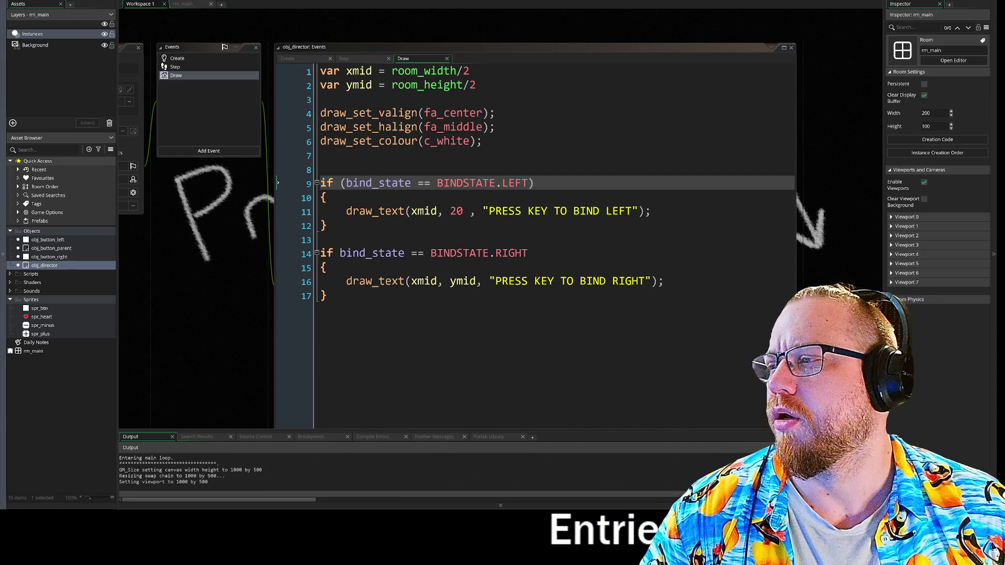
pyautogui.moveTo(368, 175)
pyautogui.mouseDown()
pyautogui.moveTo(861, 134)
pyautogui.moveTo(846, 114)
pyautogui.mouseUp()
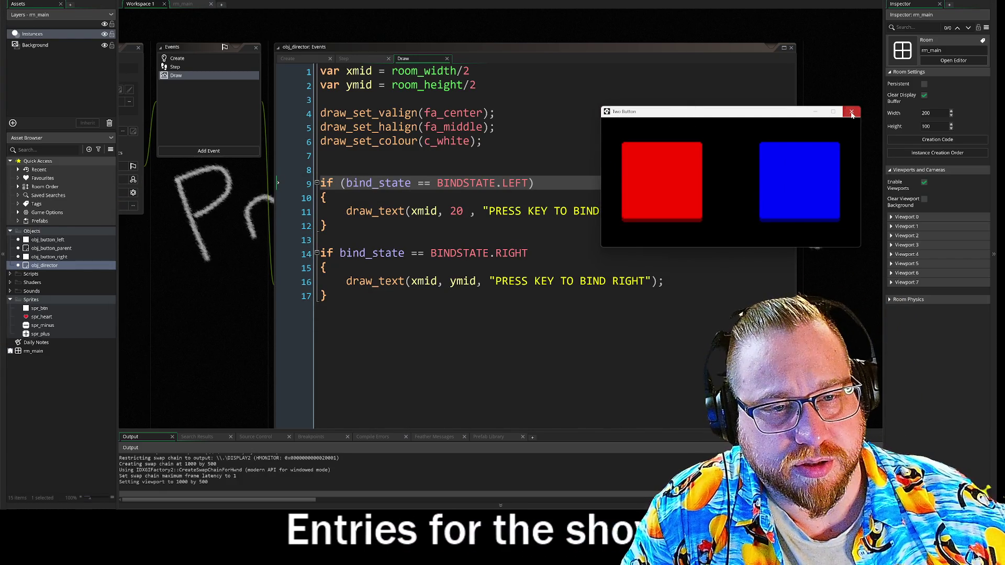
pyautogui.click(851, 113)
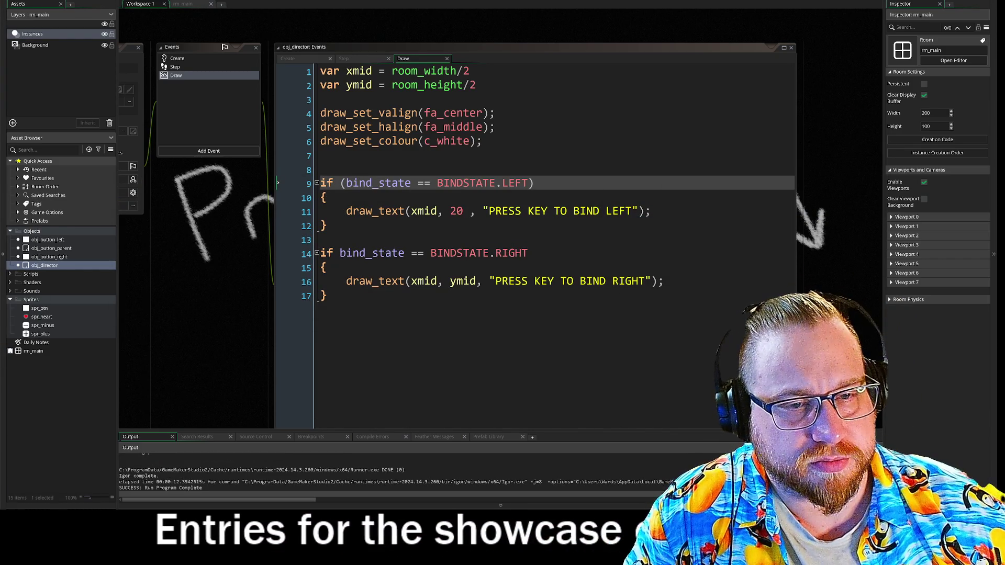
# Review the Step event's BINDSTATE.LEFT case, comparing it against the Create event code
pyautogui.click(178, 67)
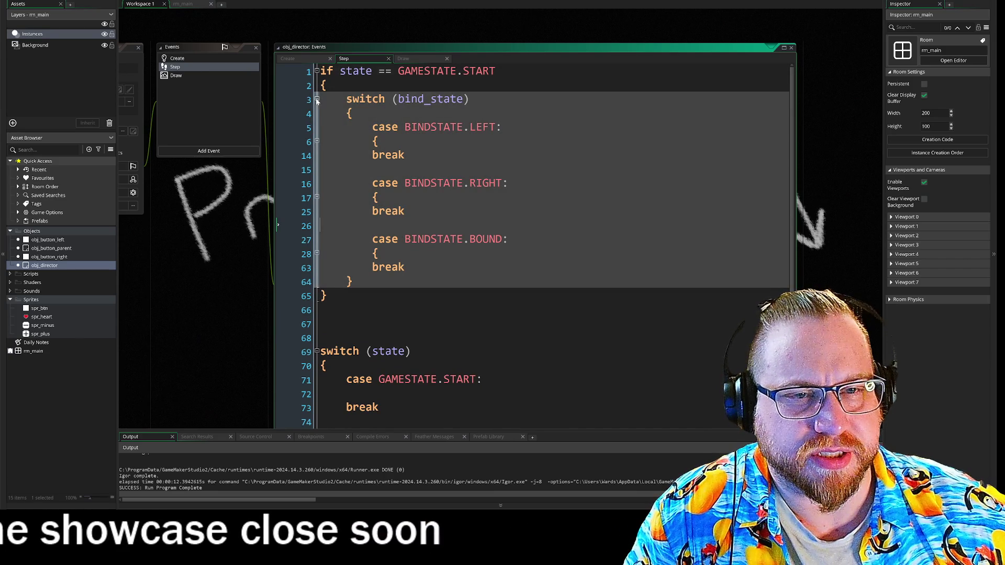
pyautogui.click(317, 141)
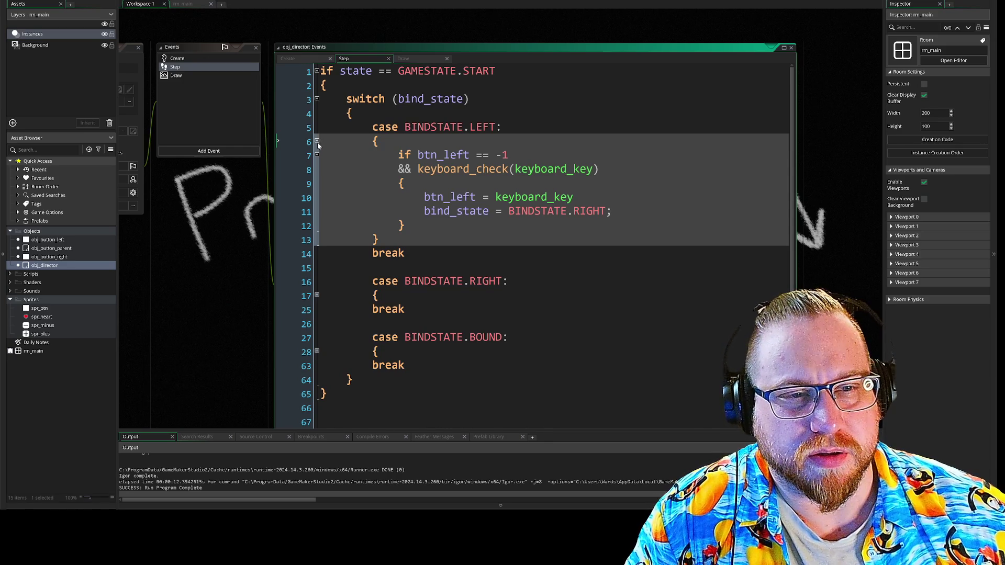
pyautogui.moveTo(340, 71); pyautogui.dragTo(496, 71)
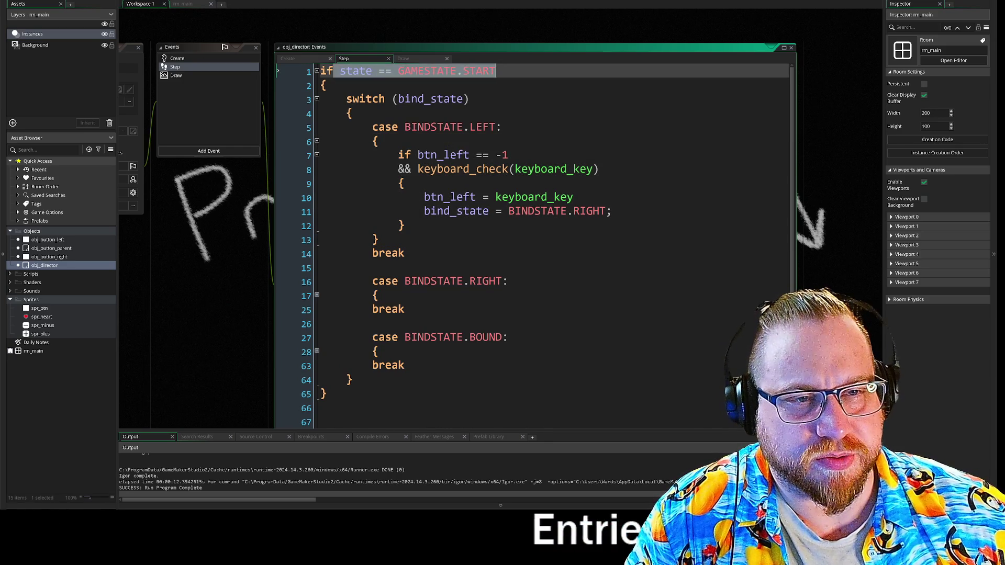
pyautogui.click(198, 62)
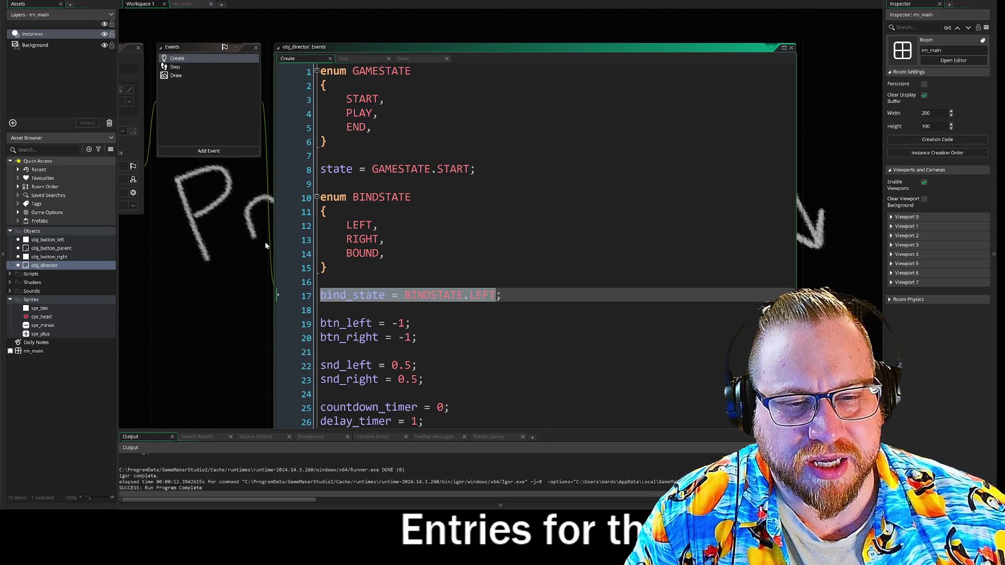
pyautogui.moveTo(266, 245)
pyautogui.mouseDown()
pyautogui.moveTo(243, 209)
pyautogui.moveTo(253, 248)
pyautogui.mouseUp()
pyautogui.click(175, 91)
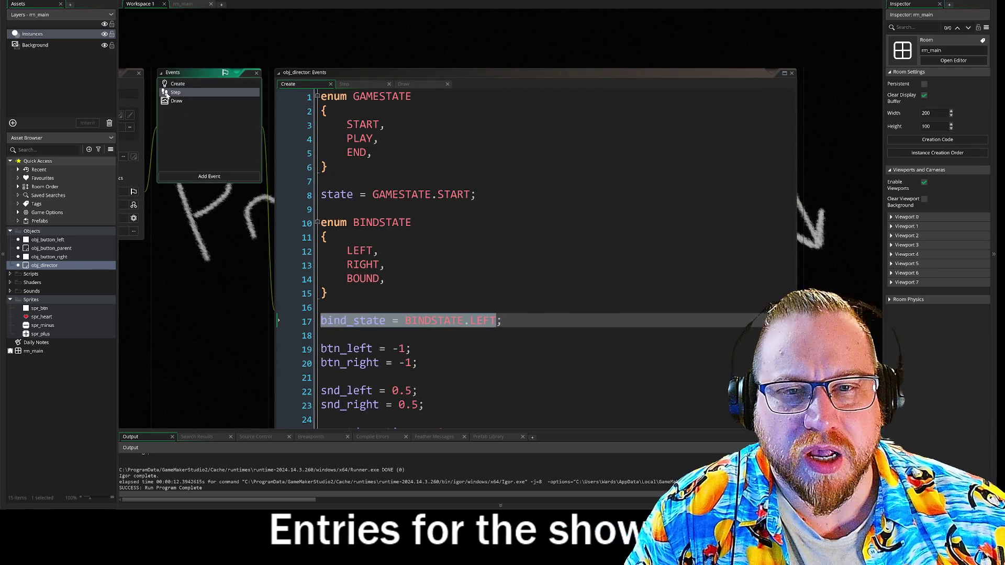
pyautogui.moveTo(176, 91); pyautogui.dragTo(160, 49)
pyautogui.scroll(-4, 471, 209)
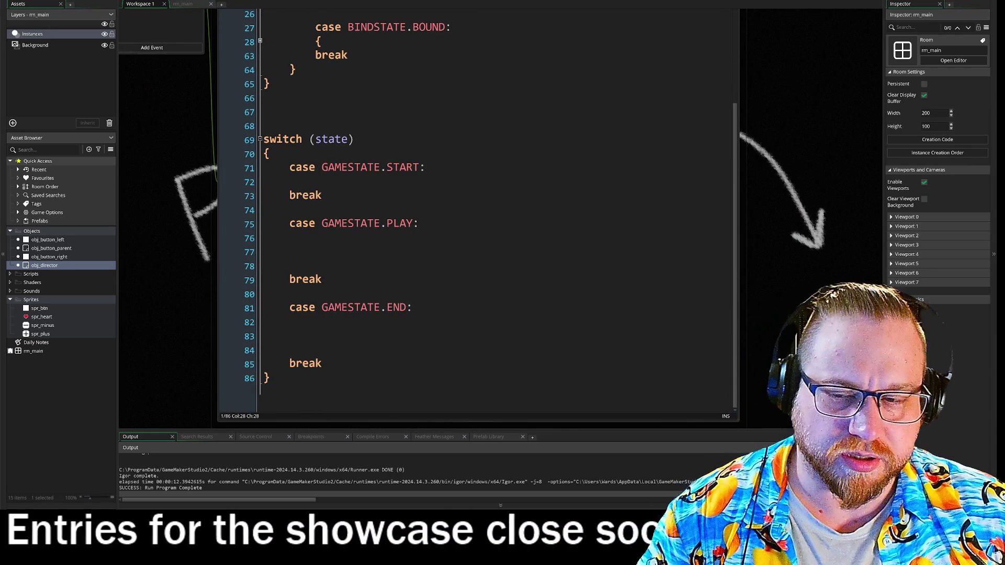
# Remove the blank lines under the GAMESTATE.START, PLAY and END cases of switch (state)
pyautogui.click(221, 349)
pyautogui.press('BackSpace')
pyautogui.press('BackSpace')
pyautogui.press('BackSpace')
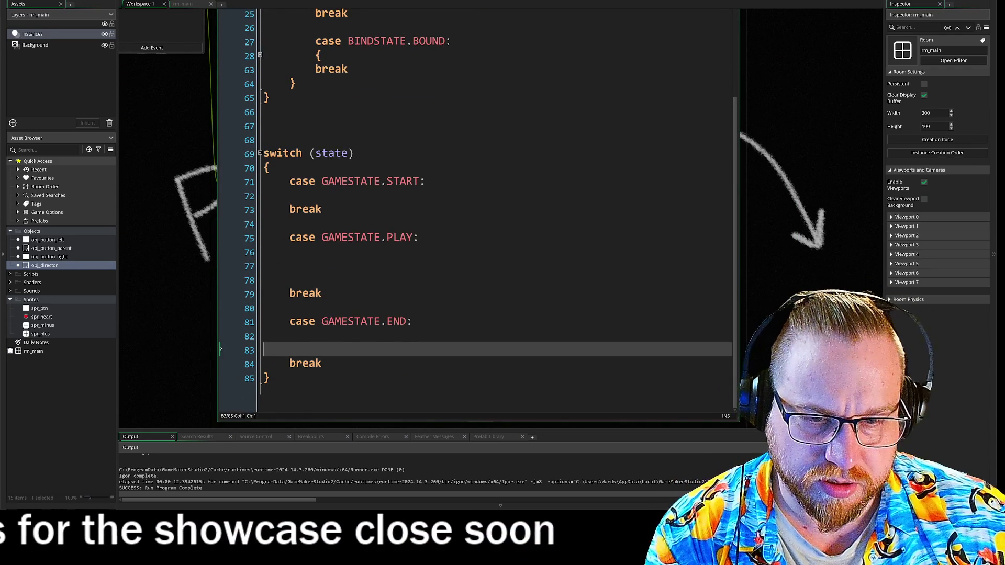
pyautogui.click(220, 309)
pyautogui.press('BackSpace')
pyautogui.press('BackSpace')
pyautogui.press('BackSpace')
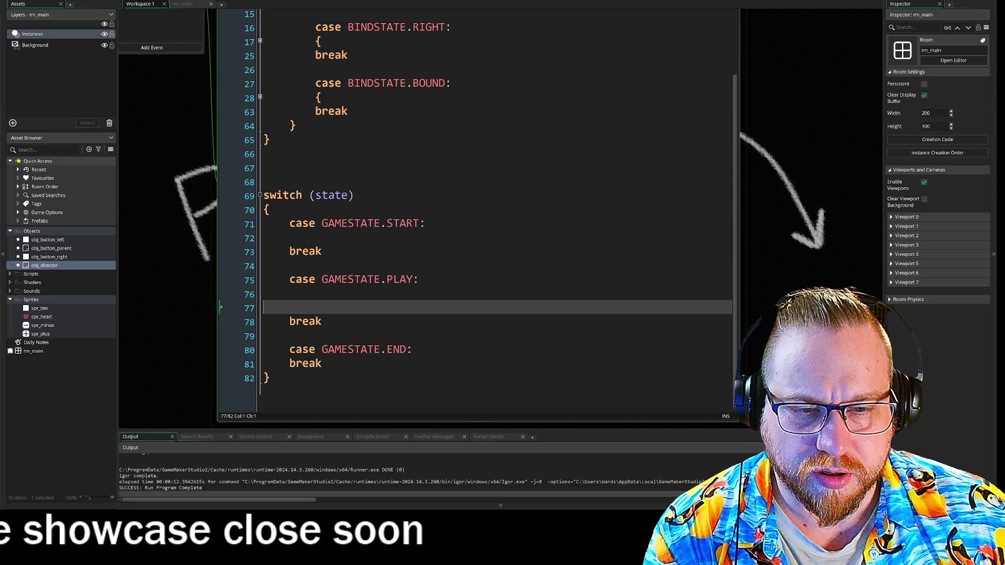
pyautogui.click(220, 266)
pyautogui.press('BackSpace')
pyautogui.press('BackSpace')
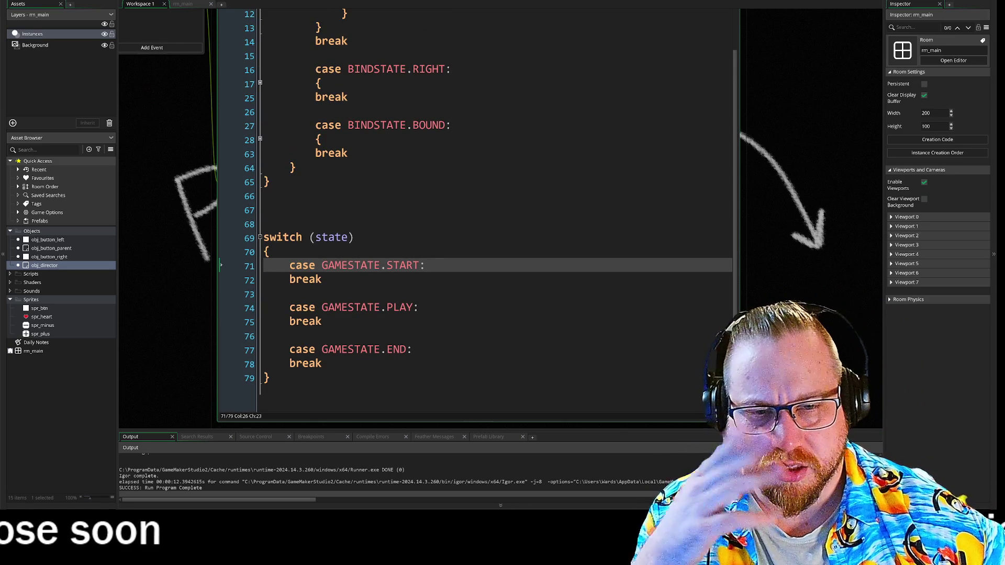
pyautogui.press('Down')
pyautogui.press('Down')
pyautogui.press('Down')
# Select the btn_left keyboard_check condition on line 8 of the BINDSTATE.LEFT case
pyautogui.scroll(3, 471, 209)
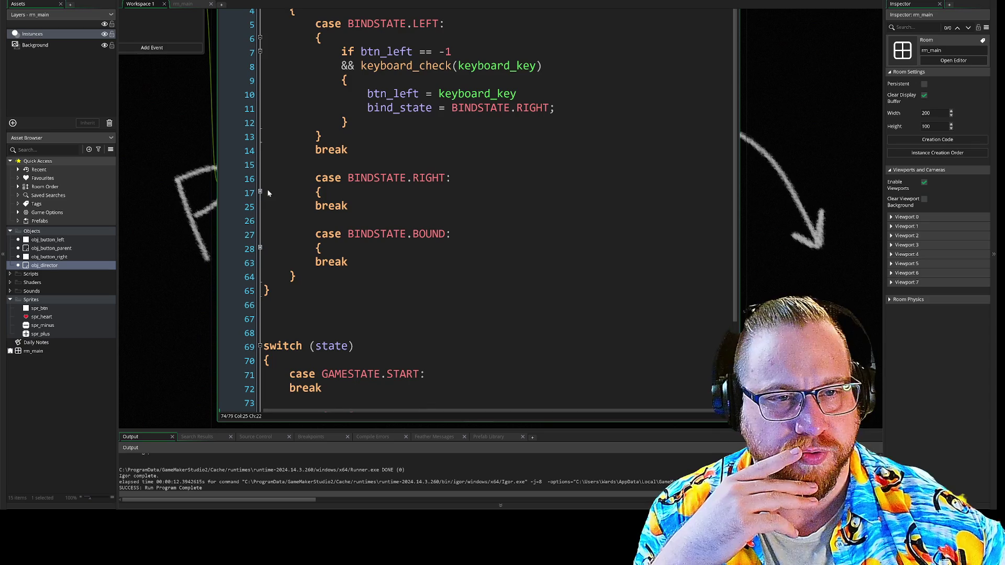
pyautogui.scroll(2, 217, 157)
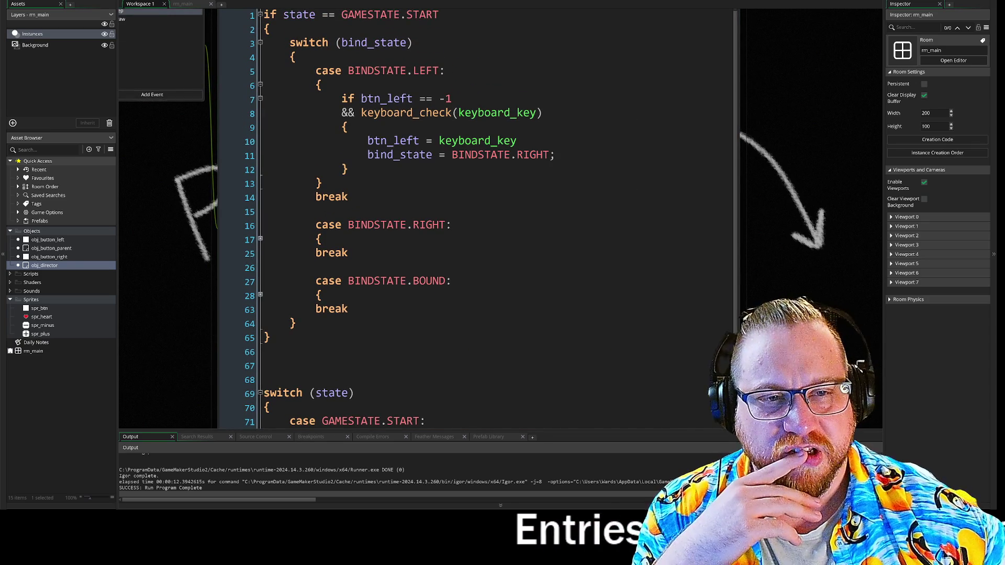
pyautogui.moveTo(381, 98); pyautogui.dragTo(220, 99)
pyautogui.moveTo(419, 112); pyautogui.dragTo(221, 113)
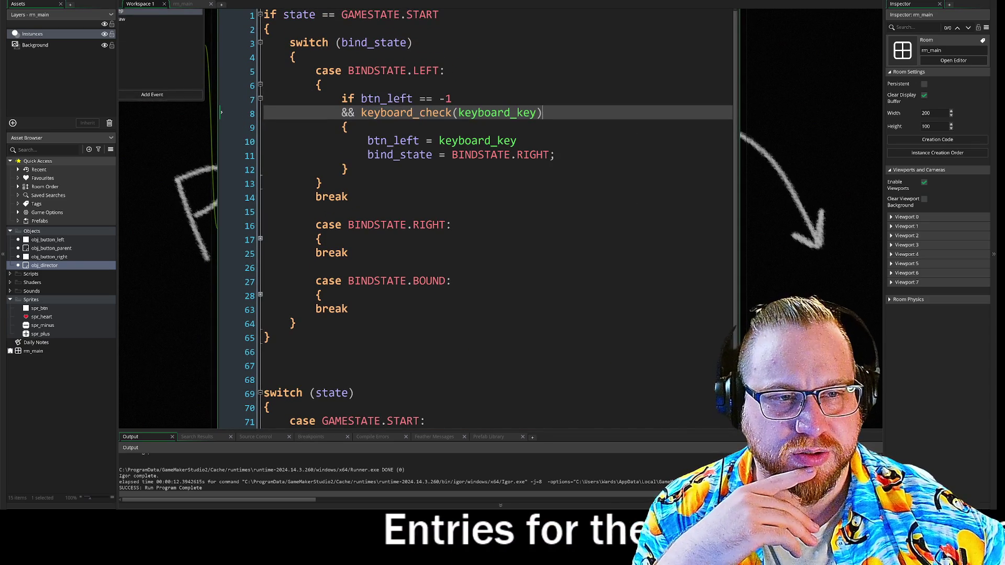
# Test-run the game with F5 to check key binding, then close the game window
pyautogui.press('F5')
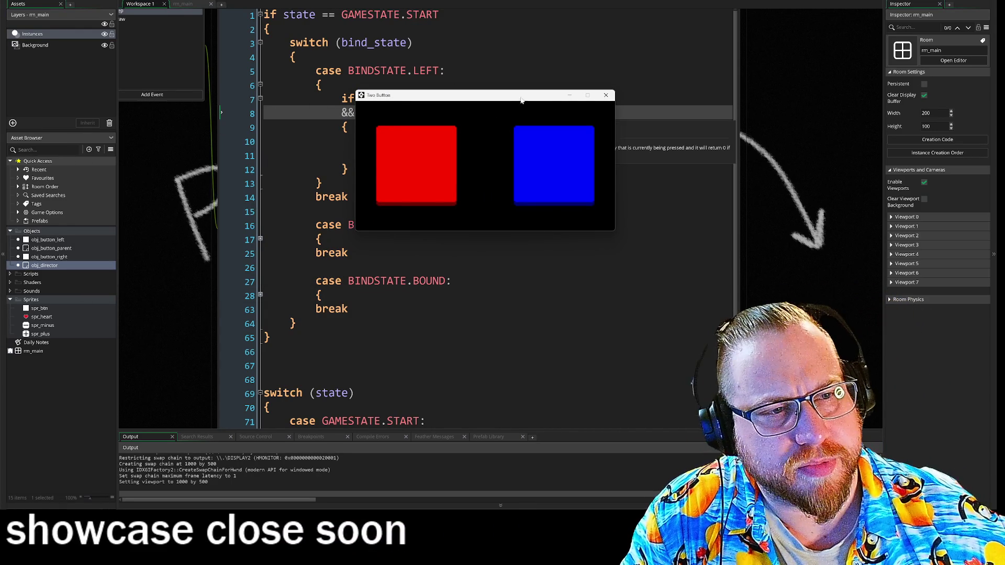
pyautogui.click(606, 95)
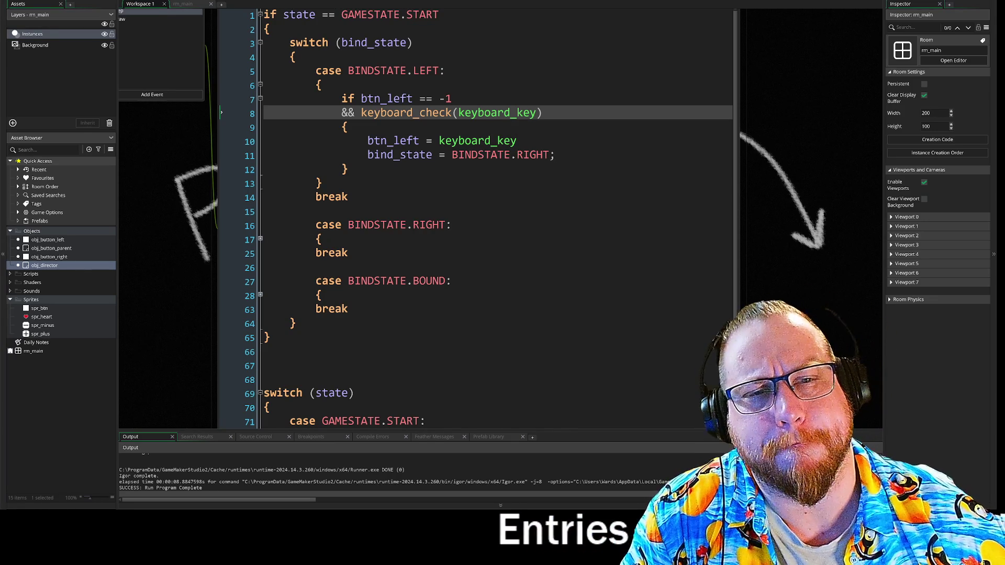
pyautogui.click(555, 154)
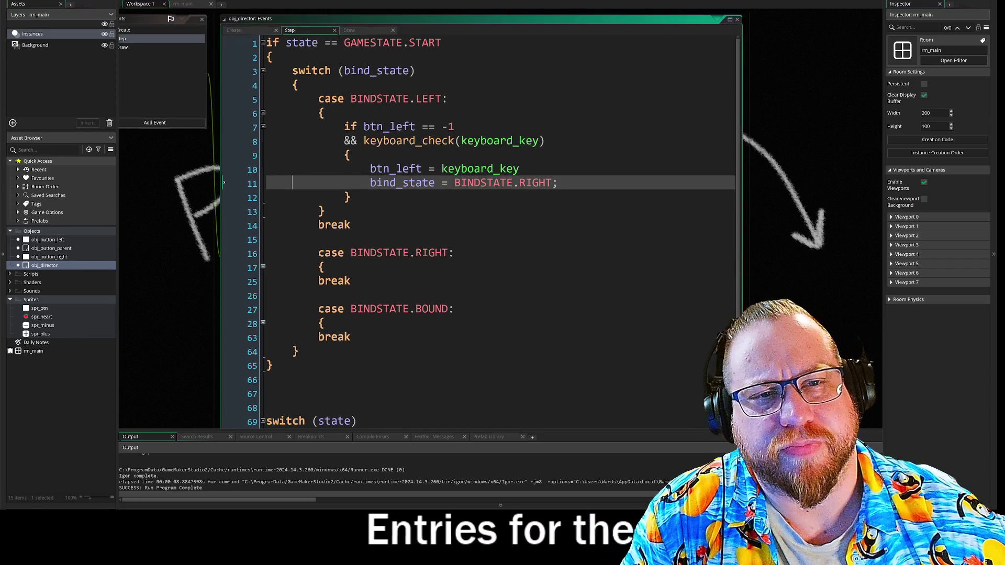
pyautogui.click(359, 28)
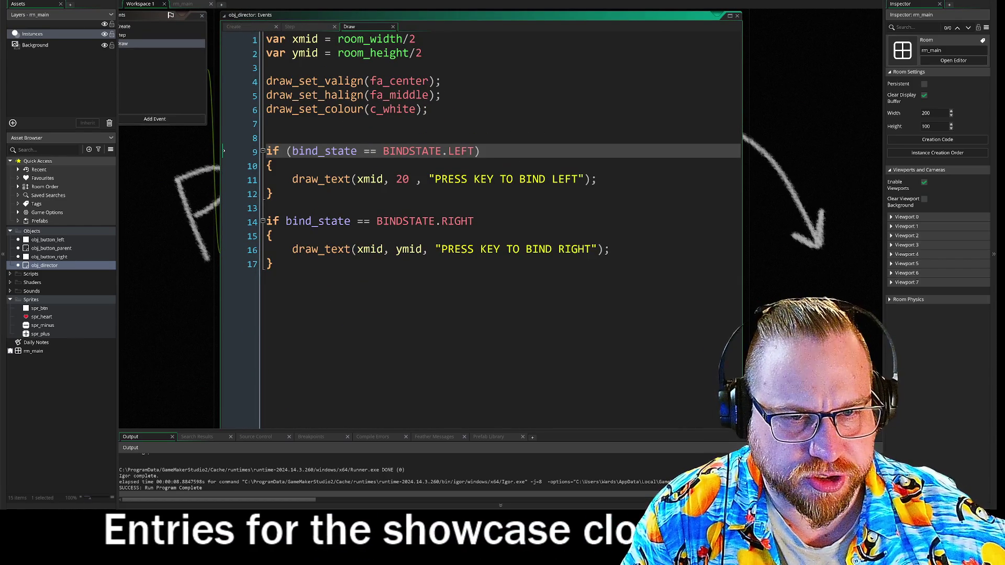
pyautogui.press('Down')
pyautogui.press('Down')
pyautogui.press('Up')
pyautogui.press('Up')
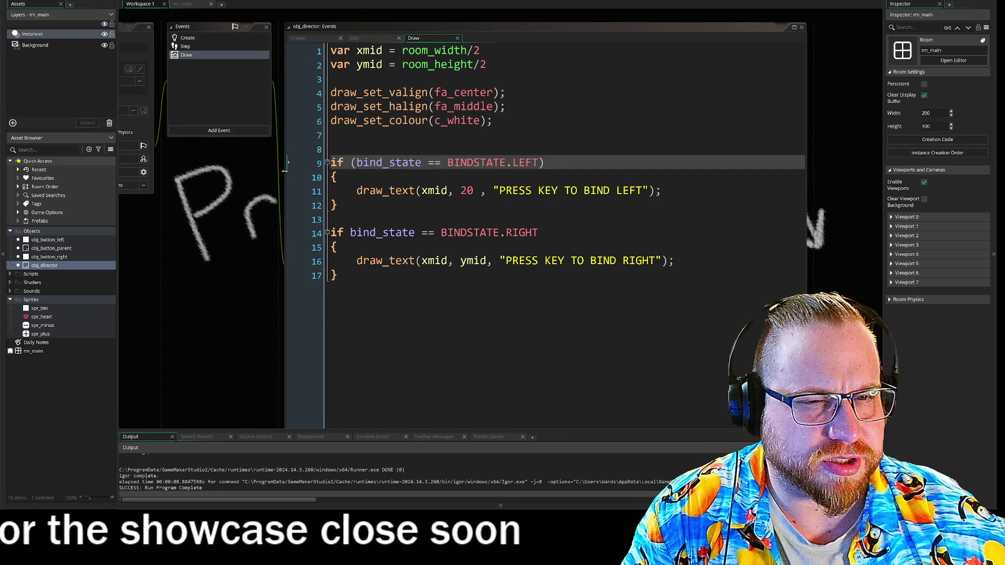
pyautogui.click(190, 47)
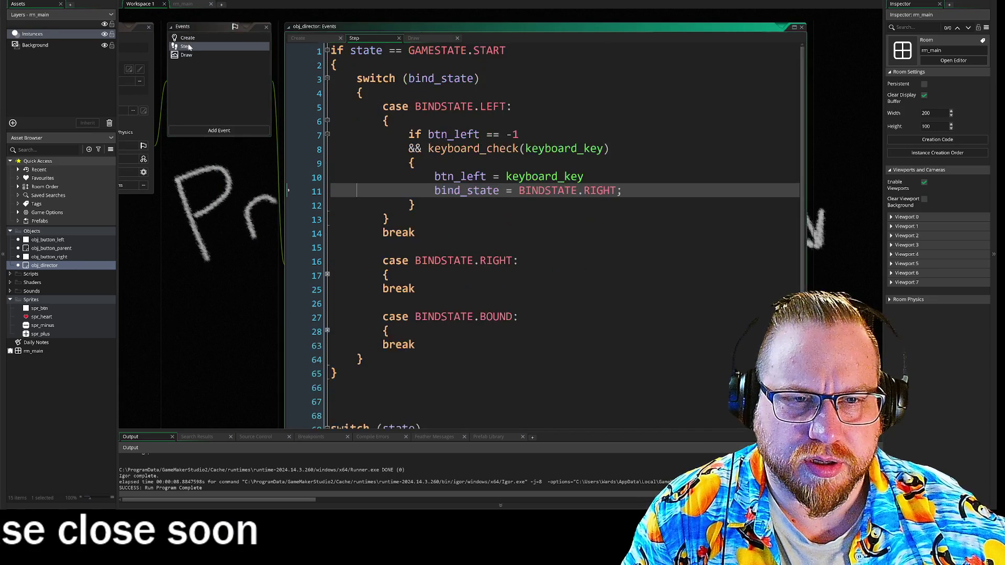
pyautogui.click(187, 55)
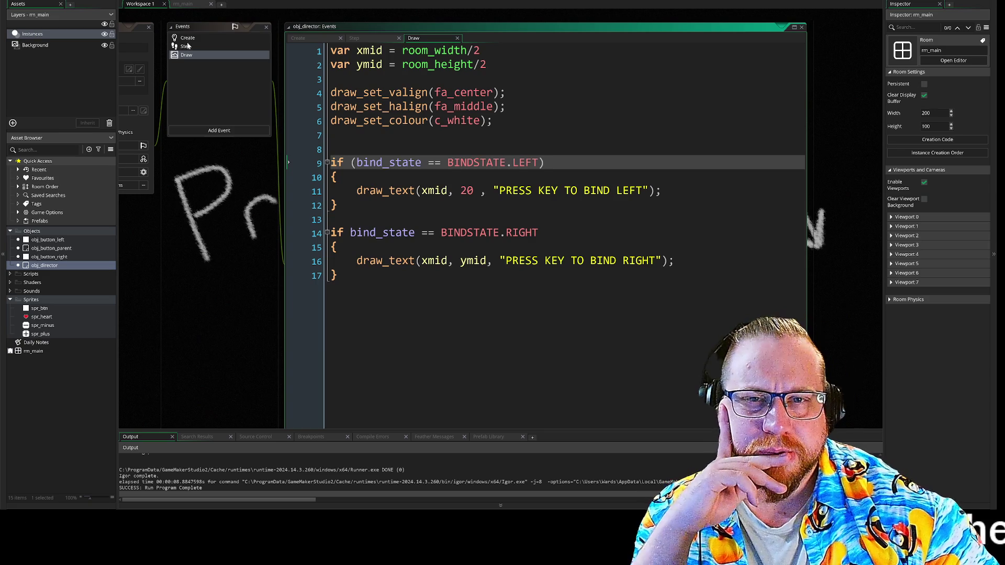
pyautogui.click(188, 37)
pyautogui.click(337, 247)
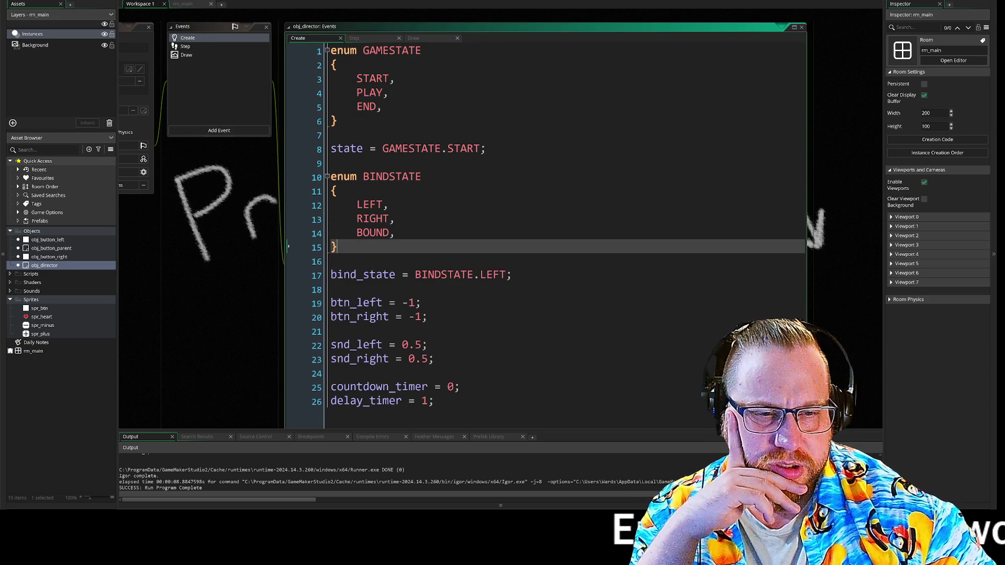
pyautogui.scroll(-2, 471, 247)
pyautogui.scroll(2, 471, 236)
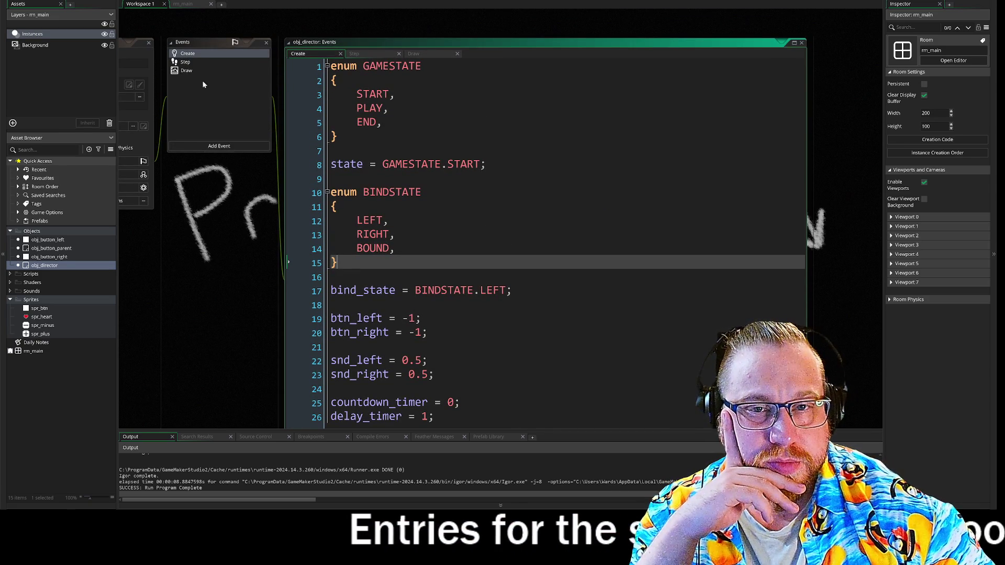
pyautogui.click(188, 62)
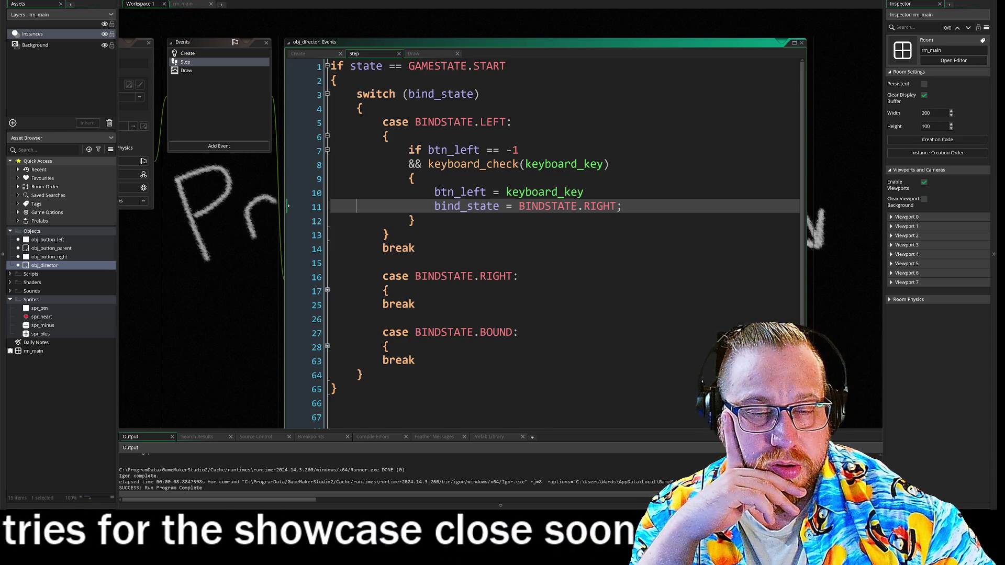
pyautogui.moveTo(367, 81); pyautogui.dragTo(307, 51)
# Delete the GAMESTATE.START check and its closing brace, then test-run and close the game
pyautogui.press('BackSpace')
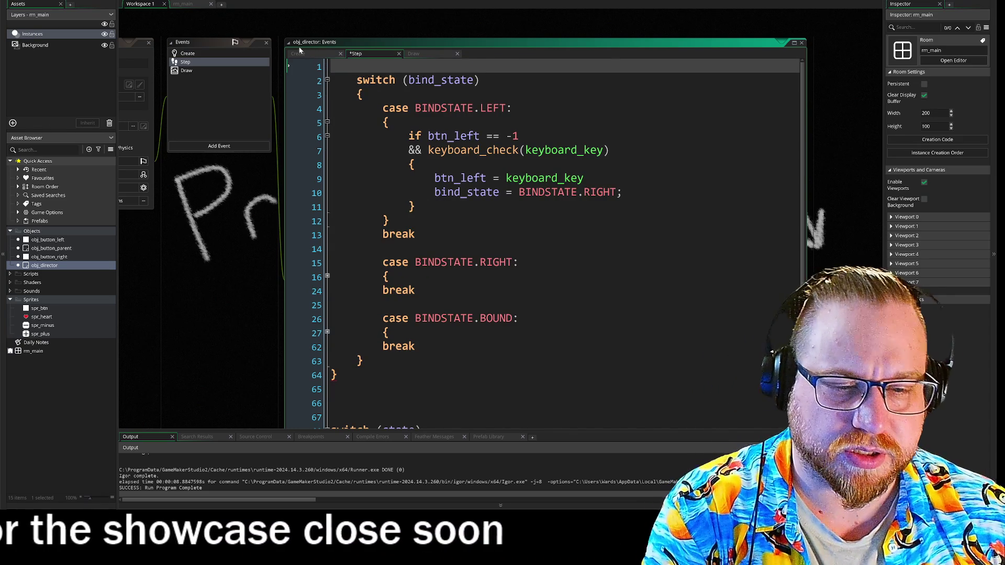
pyautogui.click(337, 375)
pyautogui.press('BackSpace')
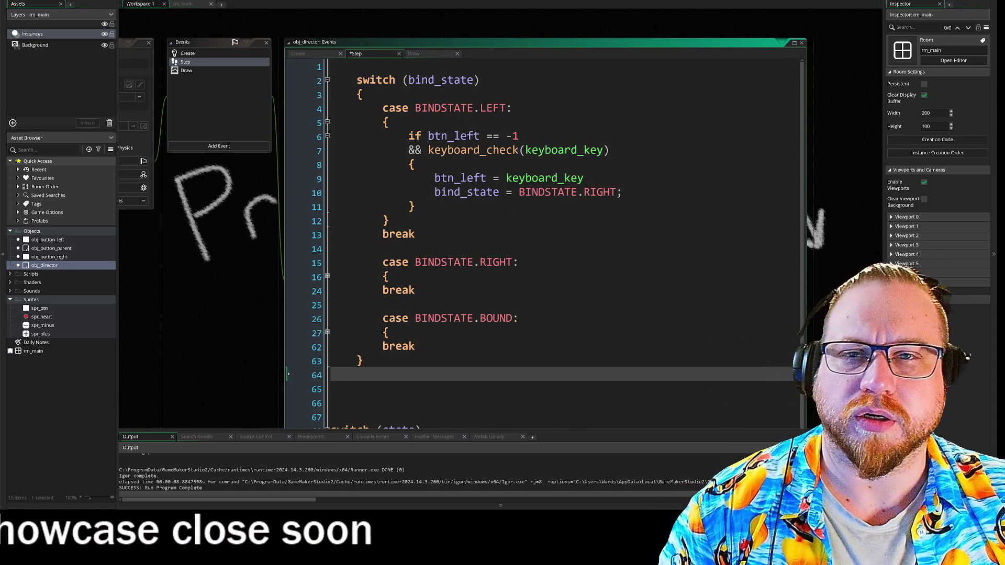
pyautogui.press('F5')
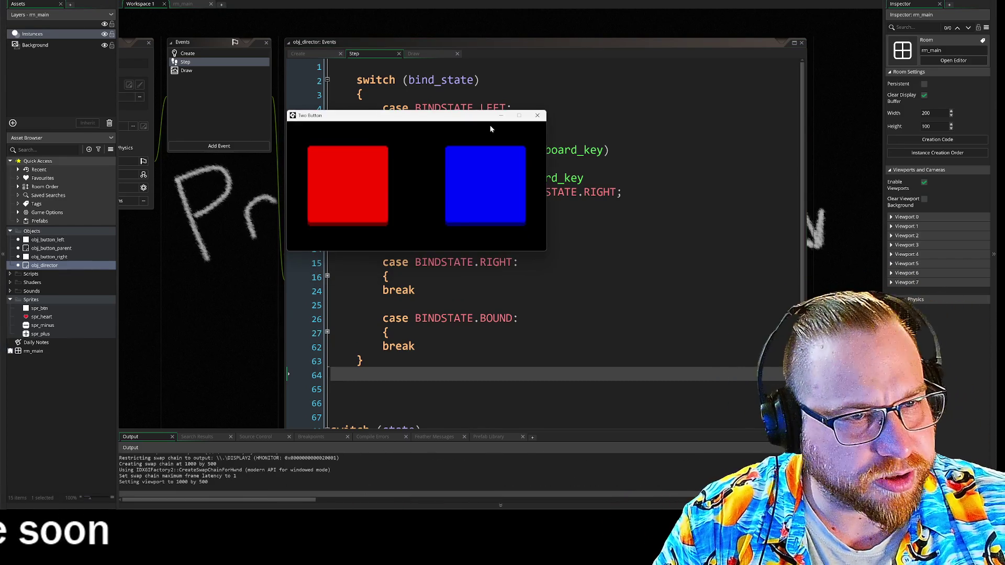
pyautogui.click(537, 115)
# Restore the GAMESTATE.START wrapper with Ctrl+Z and start a debug run with F6
pyautogui.click(519, 262)
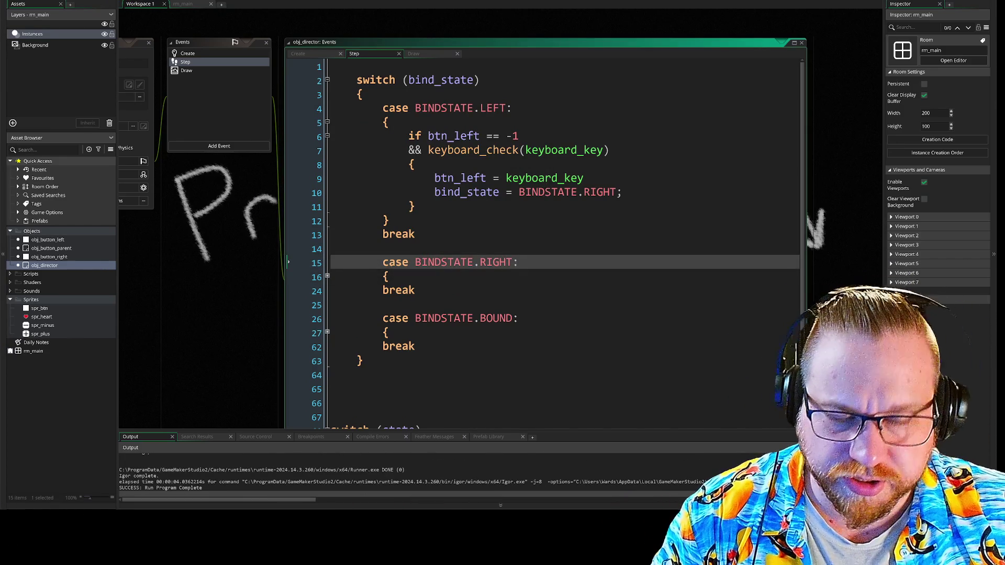
pyautogui.hotkey('ctrl', 'z')
pyautogui.click(519, 263)
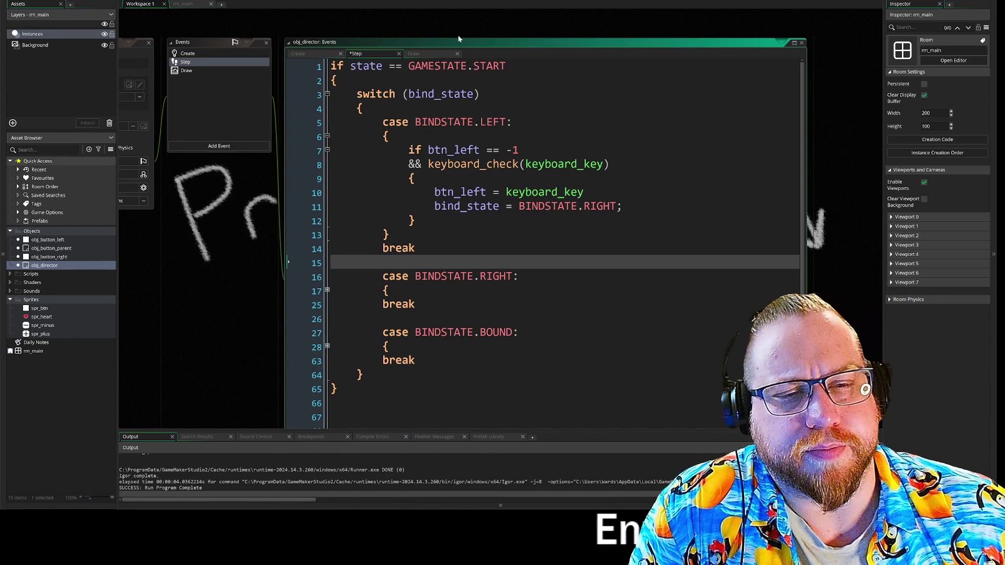
pyautogui.click(480, 94)
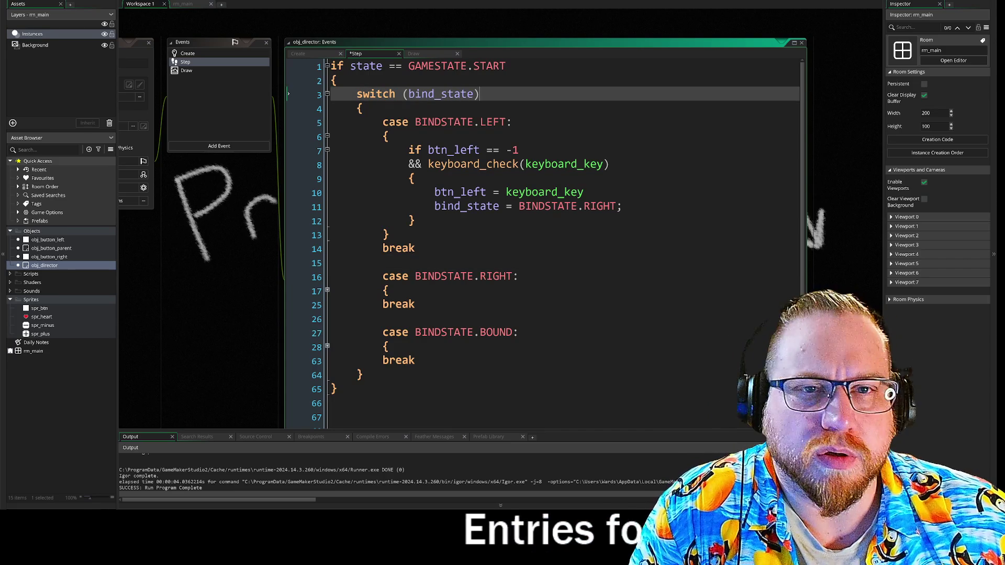
pyautogui.press('F6')
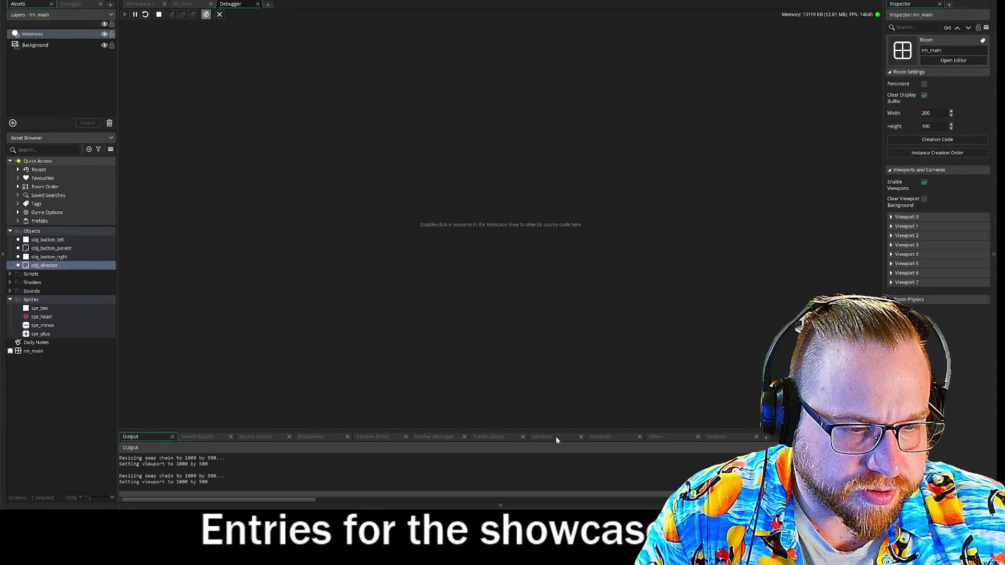
# Pause the debug run and inspect obj_director's variables: state 1, bind_state 2, btn_left 0
pyautogui.click(555, 436)
pyautogui.moveTo(491, 431); pyautogui.dragTo(501, 251)
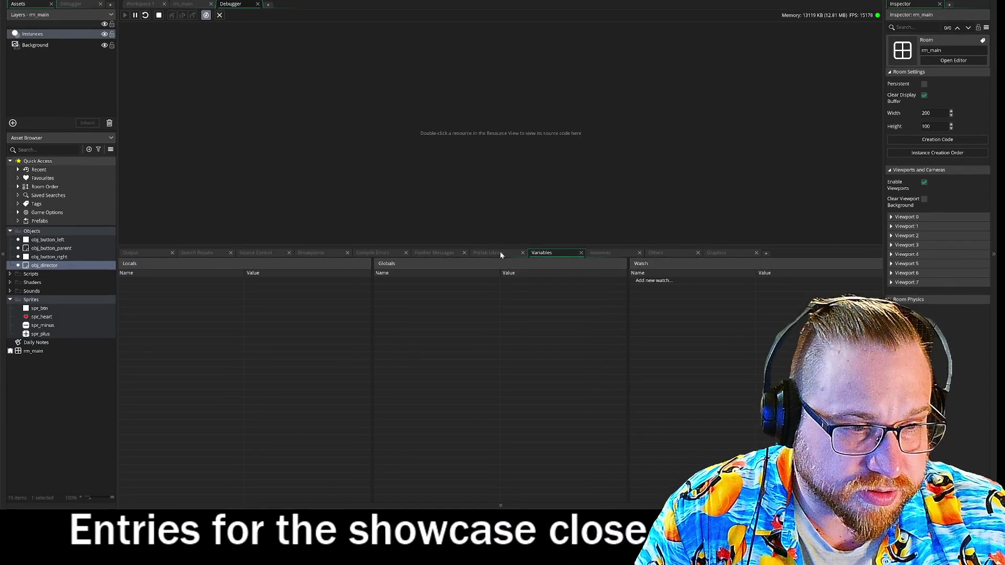
pyautogui.click(137, 16)
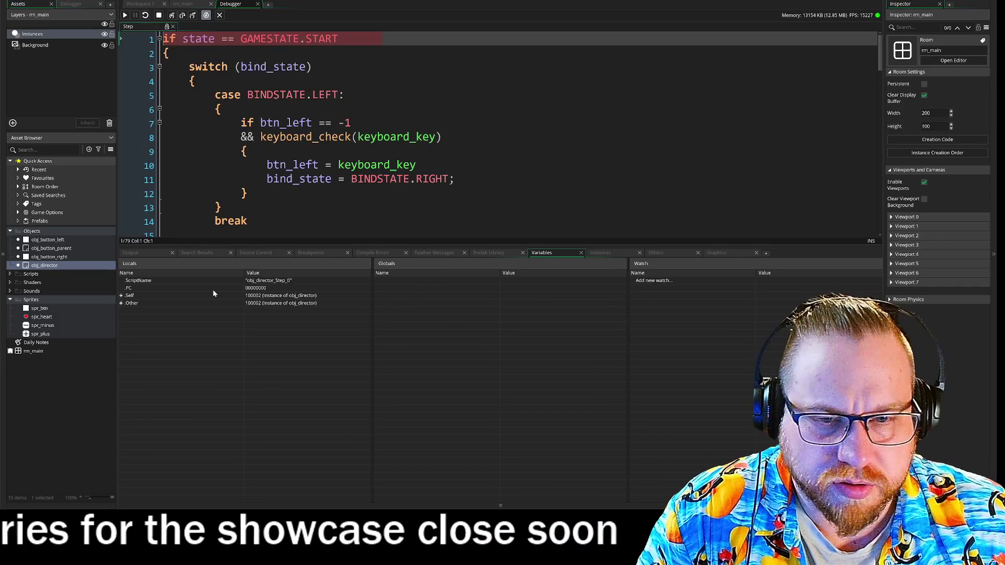
pyautogui.click(121, 304)
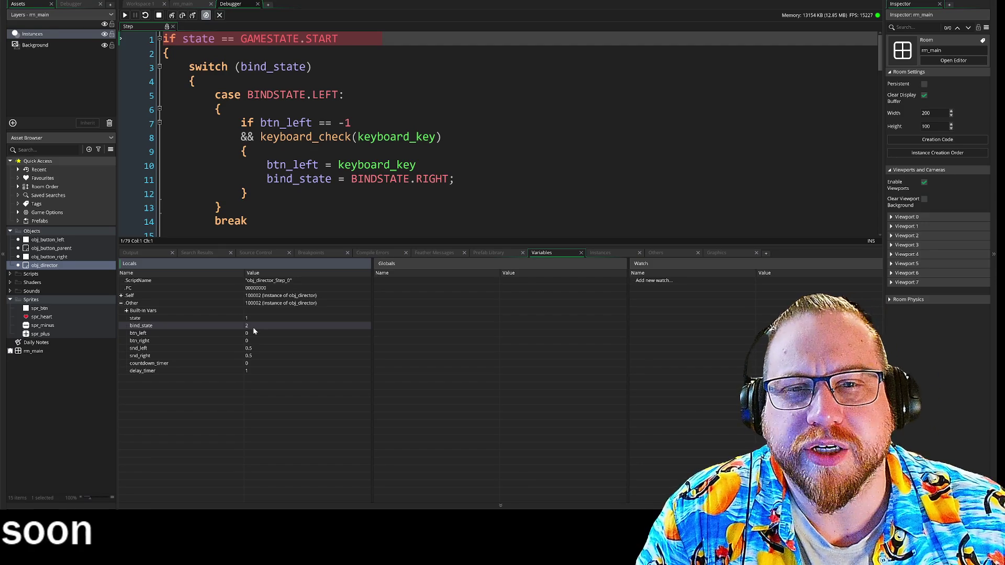
pyautogui.moveTo(243, 246); pyautogui.dragTo(235, 399)
pyautogui.click(142, 4)
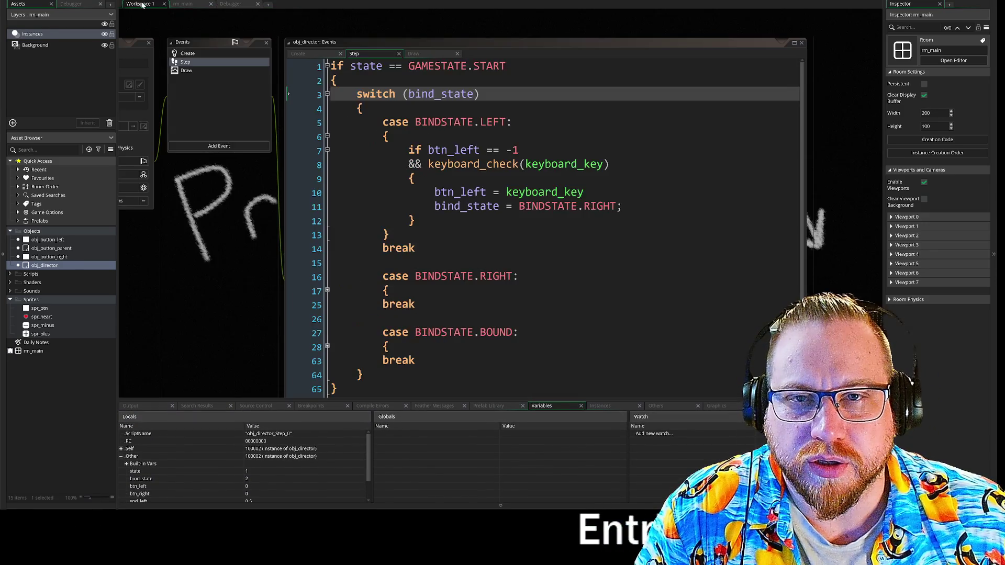
pyautogui.click(234, 63)
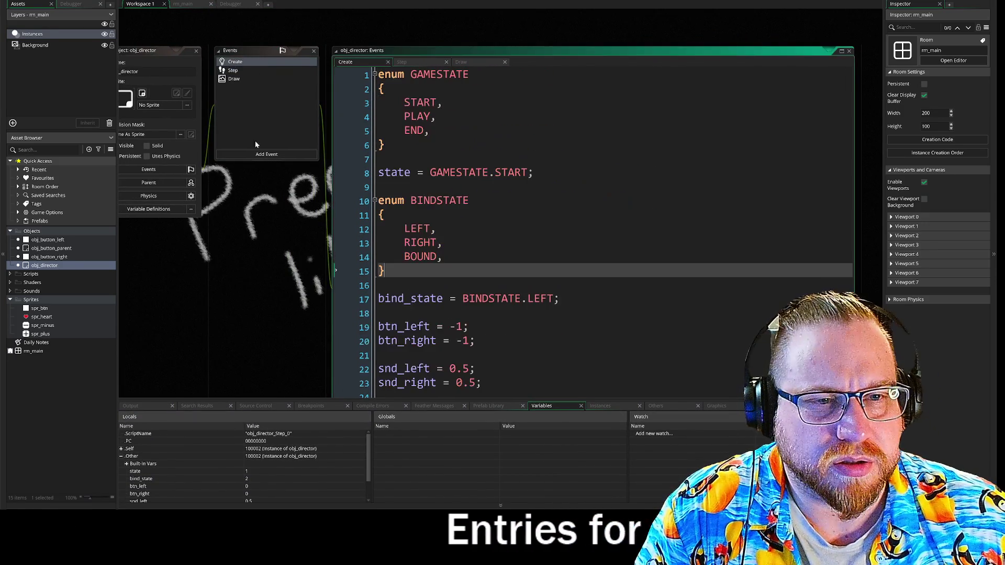
pyautogui.click(283, 187)
pyautogui.click(283, 201)
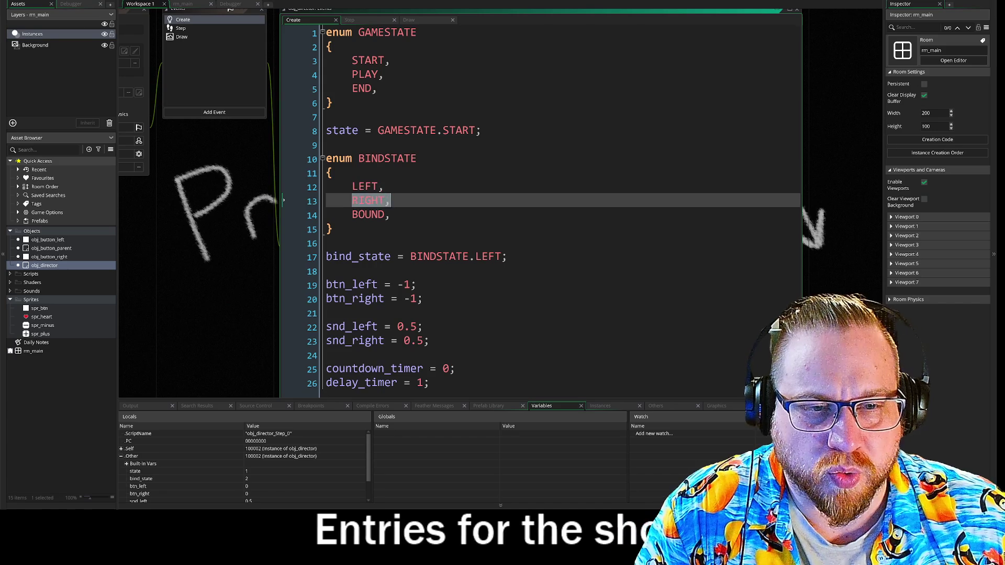
pyautogui.click(283, 215)
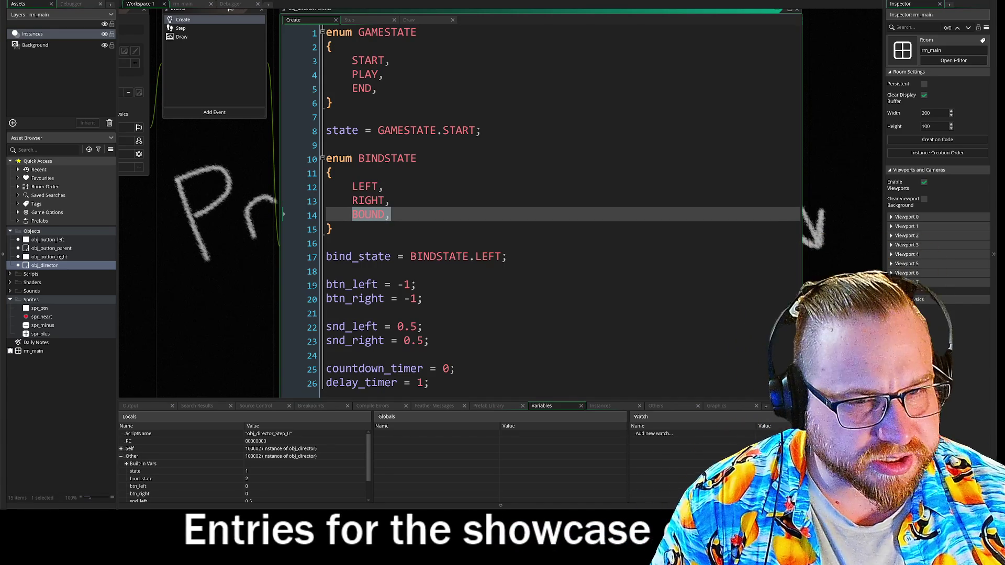
pyautogui.scroll(-3, 241, 73)
pyautogui.scroll(4, 240, 73)
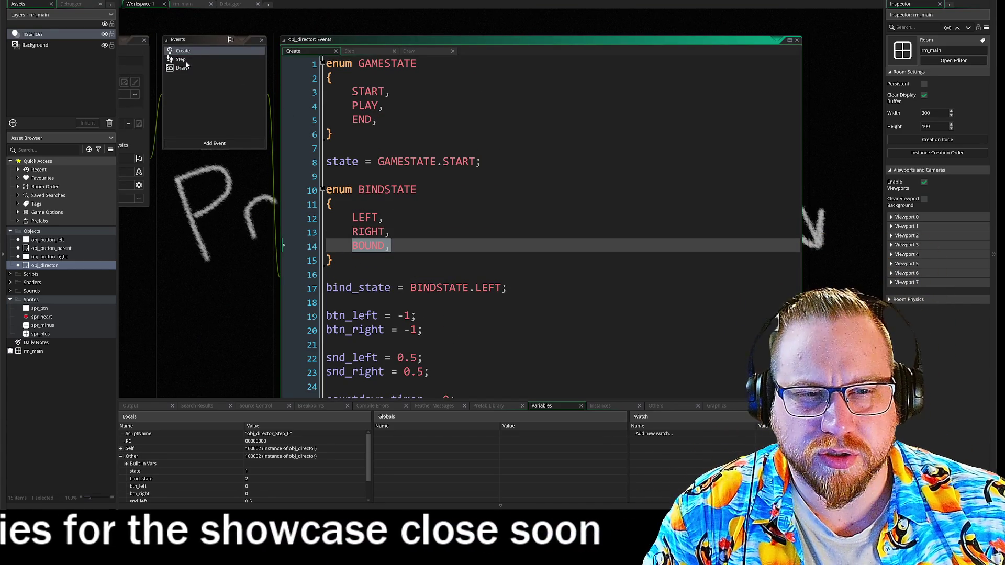
pyautogui.click(186, 59)
pyautogui.moveTo(238, 205); pyautogui.dragTo(180, 174)
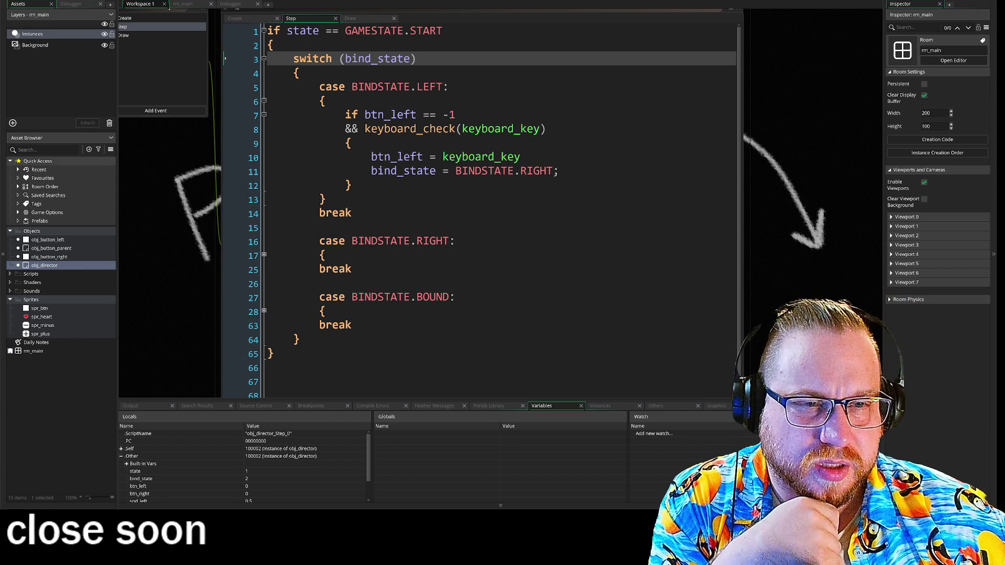
pyautogui.moveTo(410, 128)
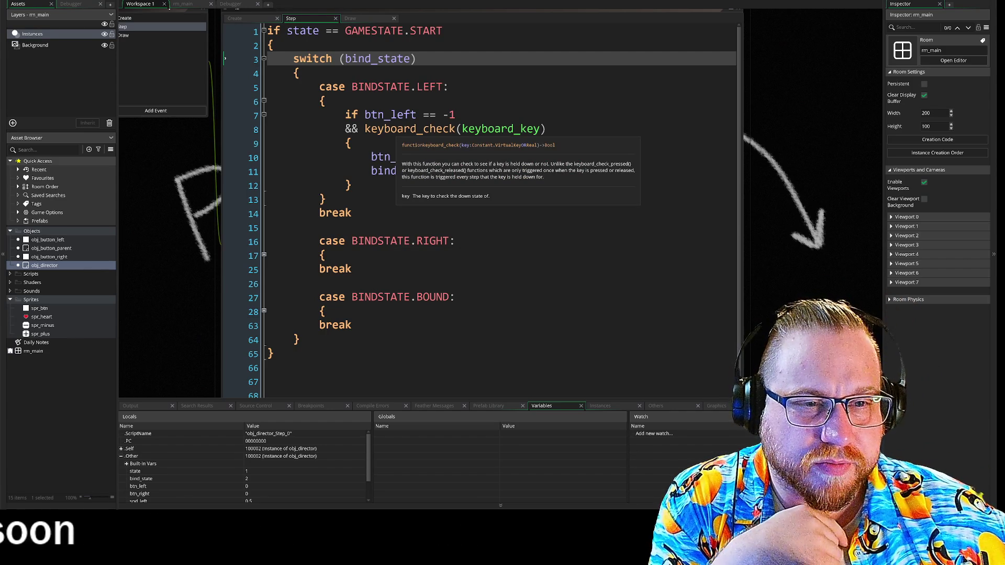
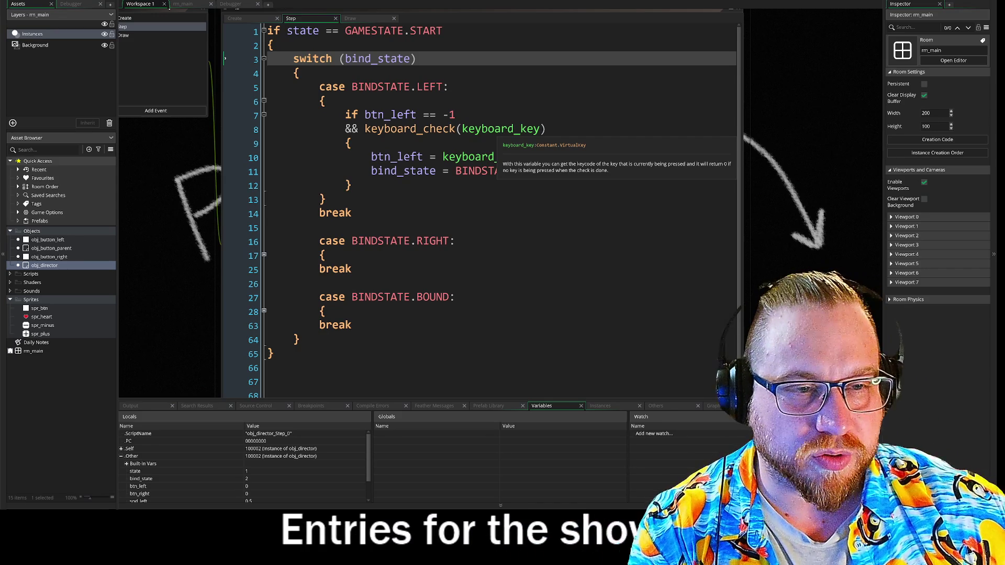
# Replace the keyboard_check( ) wrapper on line 8 with keyboard_key != 0 and run the game with F5
pyautogui.moveTo(462, 129); pyautogui.dragTo(365, 130)
pyautogui.press('BackSpace')
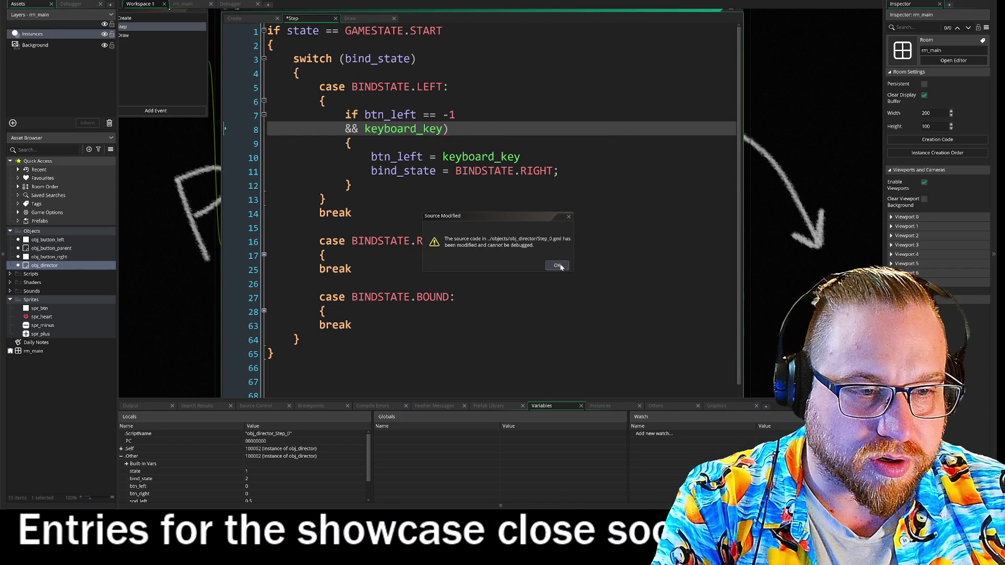
pyautogui.click(522, 240)
pyautogui.press('Return')
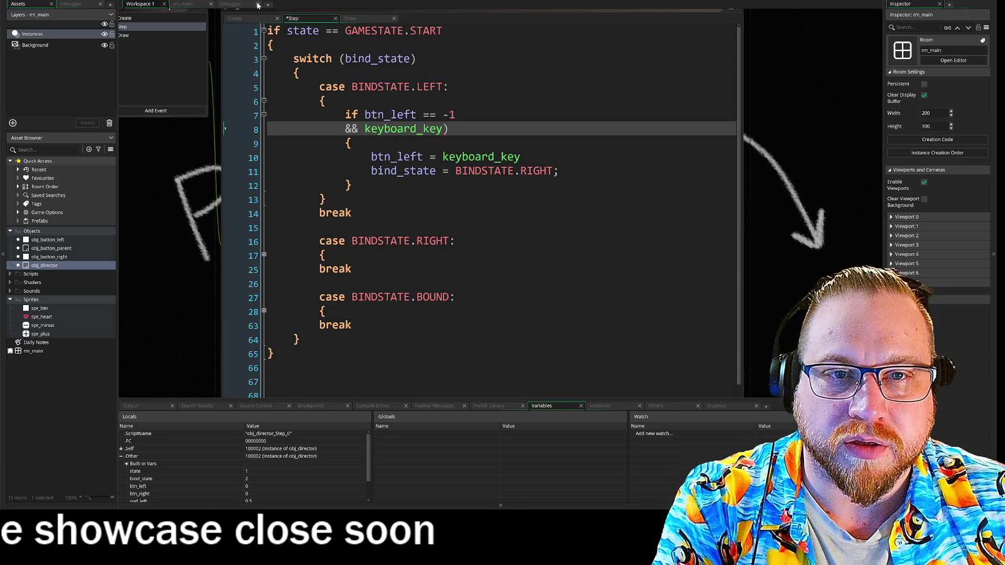
pyautogui.press('BackSpace')
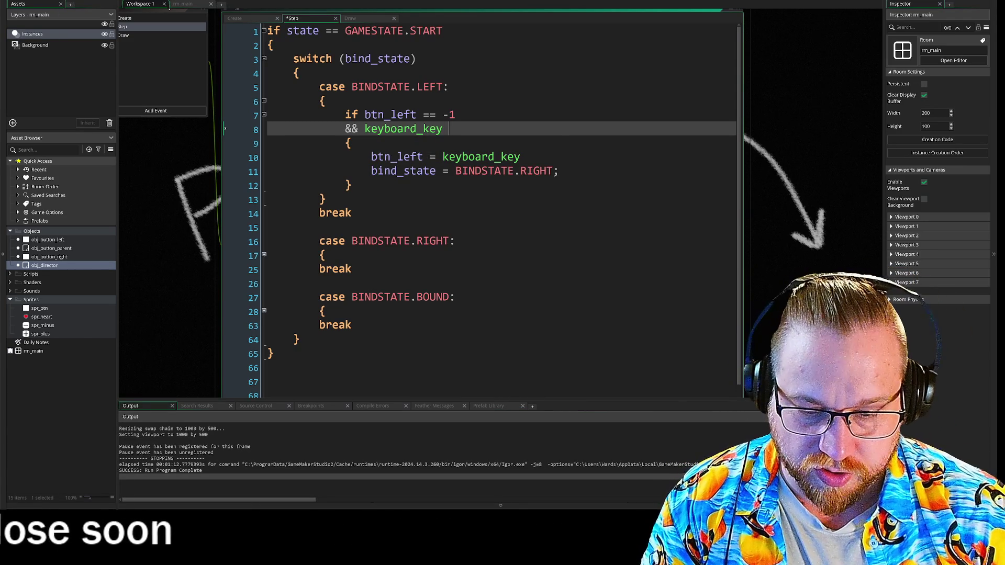
pyautogui.write('!= 0')
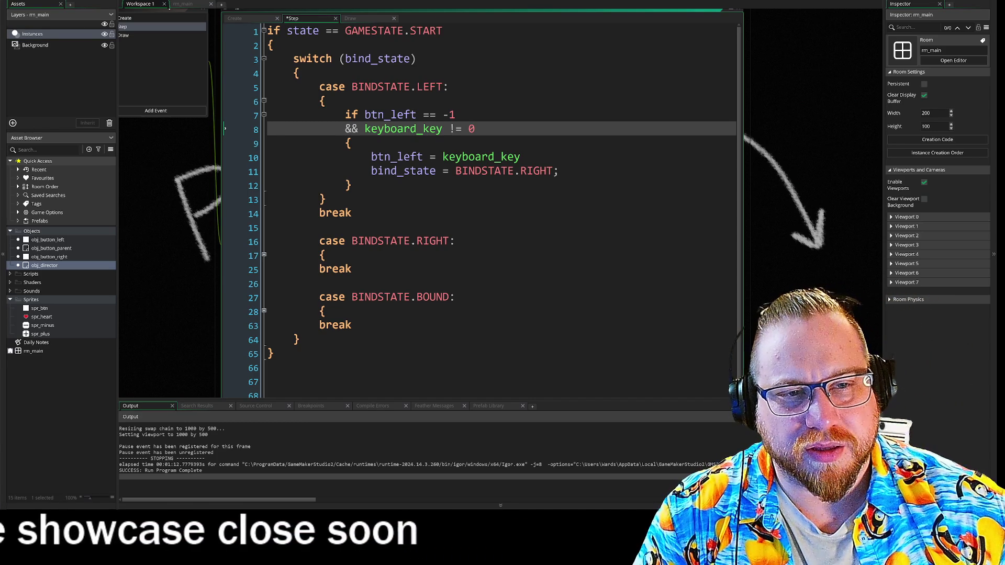
pyautogui.moveTo(475, 129); pyautogui.dragTo(266, 115)
pyautogui.press('F5')
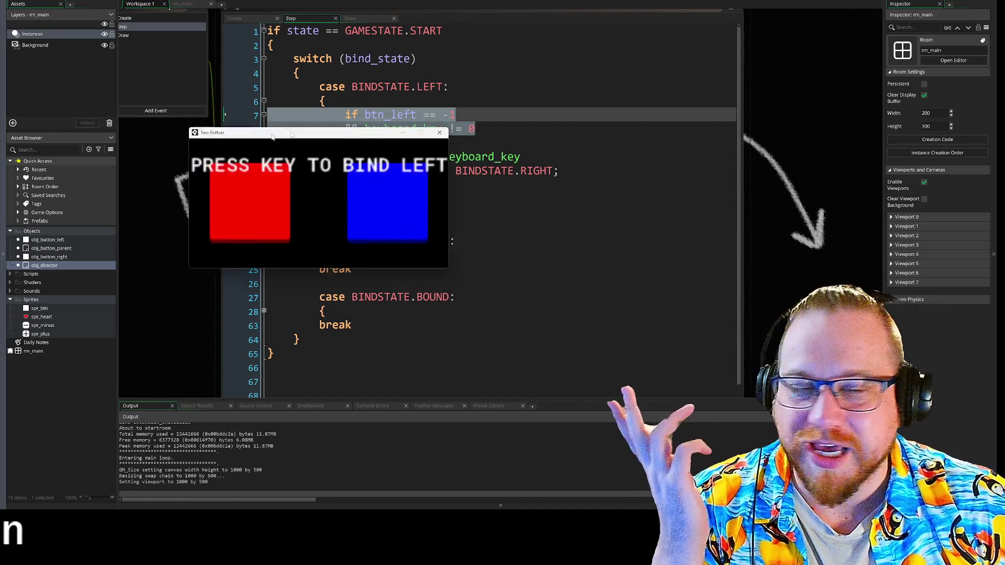
# Close the test game window and select the '&& keyboard_key != 0' condition on line 8
pyautogui.moveTo(268, 136); pyautogui.dragTo(403, 103)
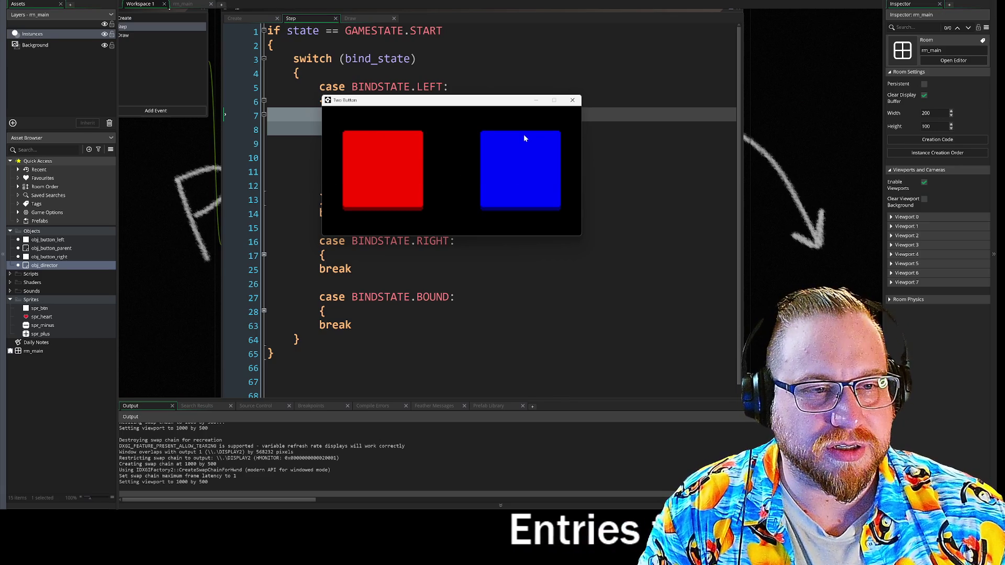
pyautogui.click(573, 100)
pyautogui.moveTo(344, 115)
pyautogui.mouseDown()
pyautogui.moveTo(475, 129)
pyautogui.moveTo(294, 129)
pyautogui.moveTo(361, 115)
pyautogui.moveTo(345, 129)
pyautogui.mouseUp()
pyautogui.hotkey('ctrl', 'c')
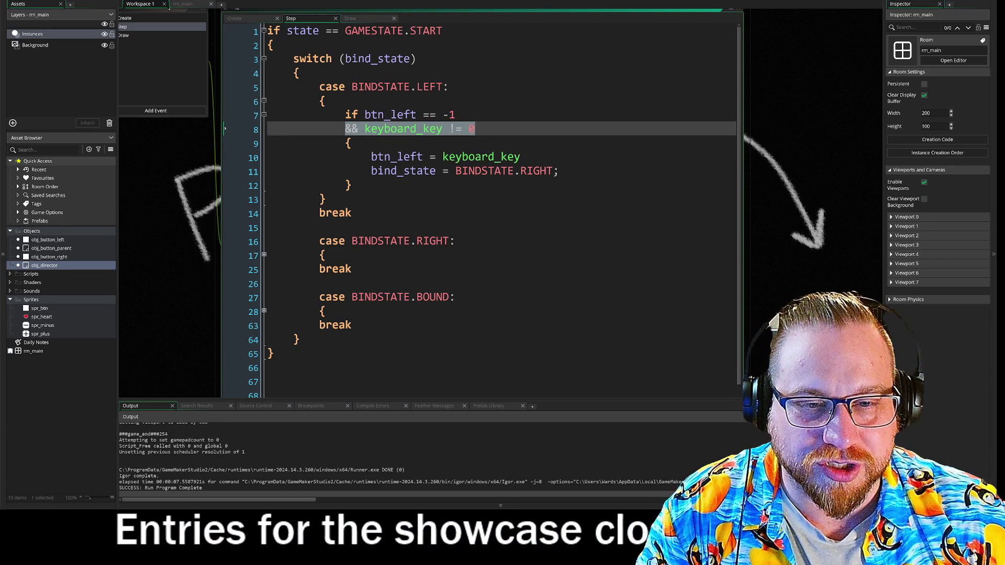
# Expand BINDSTATE.RIGHT and paste '&& keyboard_key != 0' over line 19's old condition
pyautogui.click(264, 255)
pyautogui.scroll(-1, 264, 255)
pyautogui.moveTo(546, 252); pyautogui.dragTo(345, 252)
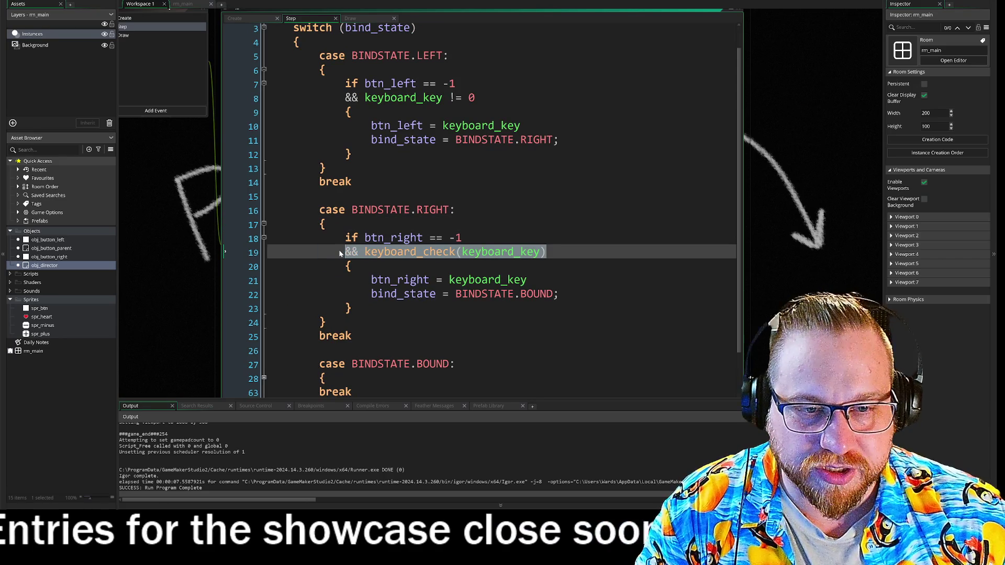
pyautogui.hotkey('ctrl', 'v')
# Expand the BINDSTATE.BOUND block to review it, then fold it shut again
pyautogui.click(264, 377)
pyautogui.scroll(-6, 471, 210)
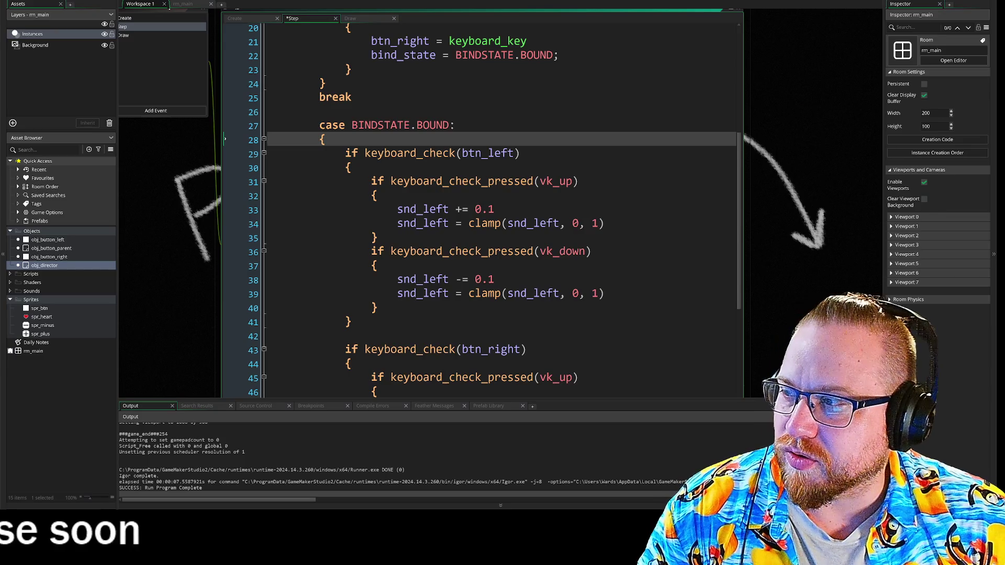
pyautogui.scroll(4, 472, 209)
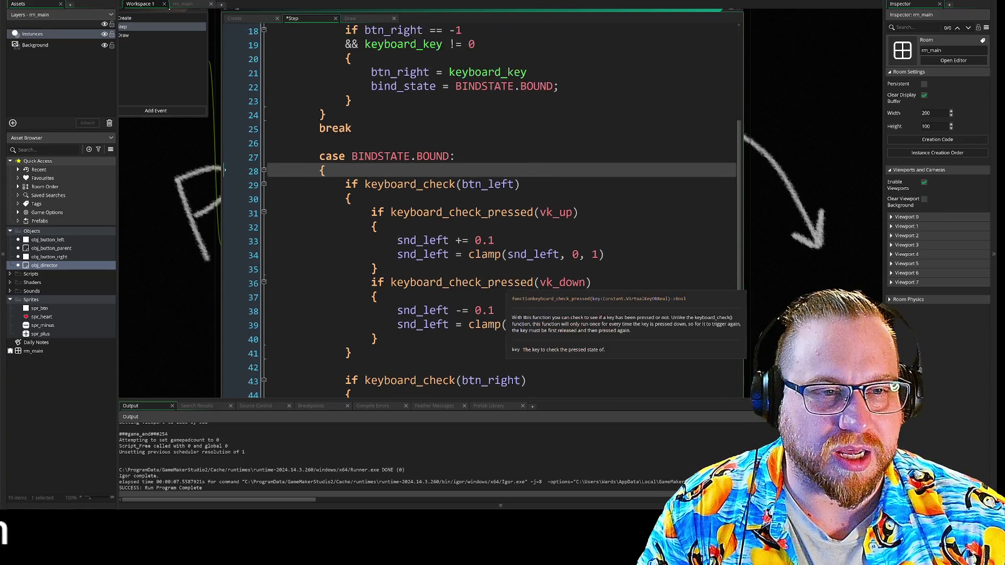
pyautogui.click(263, 285)
pyautogui.scroll(3, 471, 209)
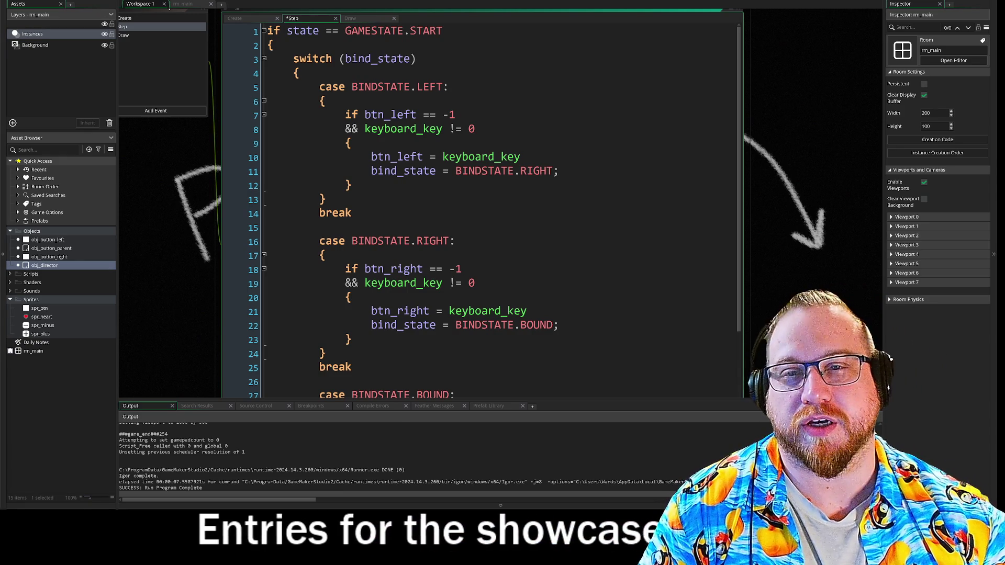
# Save and run the game, bind 'a' as the left key, then close the game window
pyautogui.press('F5')
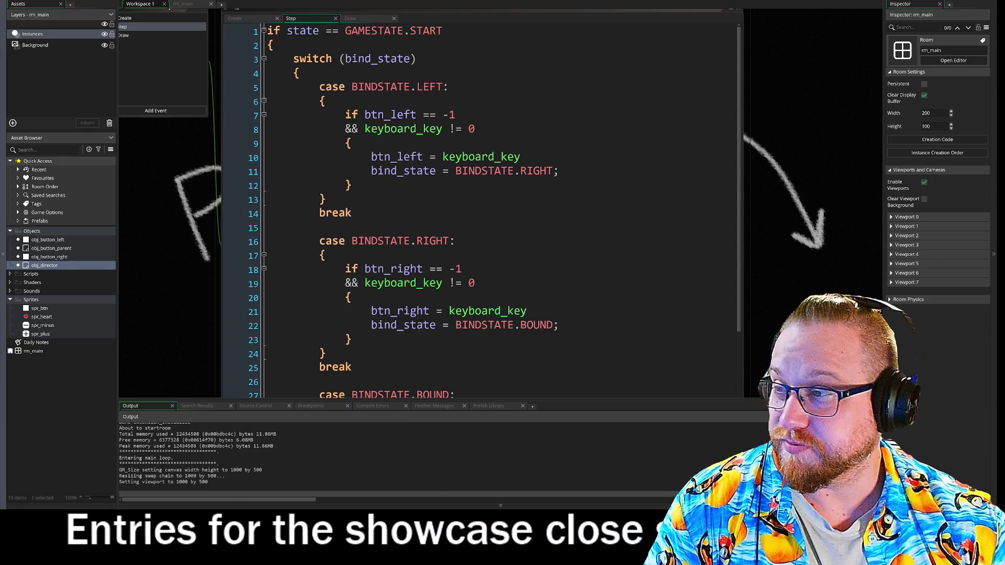
pyautogui.moveTo(0, 165); pyautogui.dragTo(441, 76)
pyautogui.press('a')
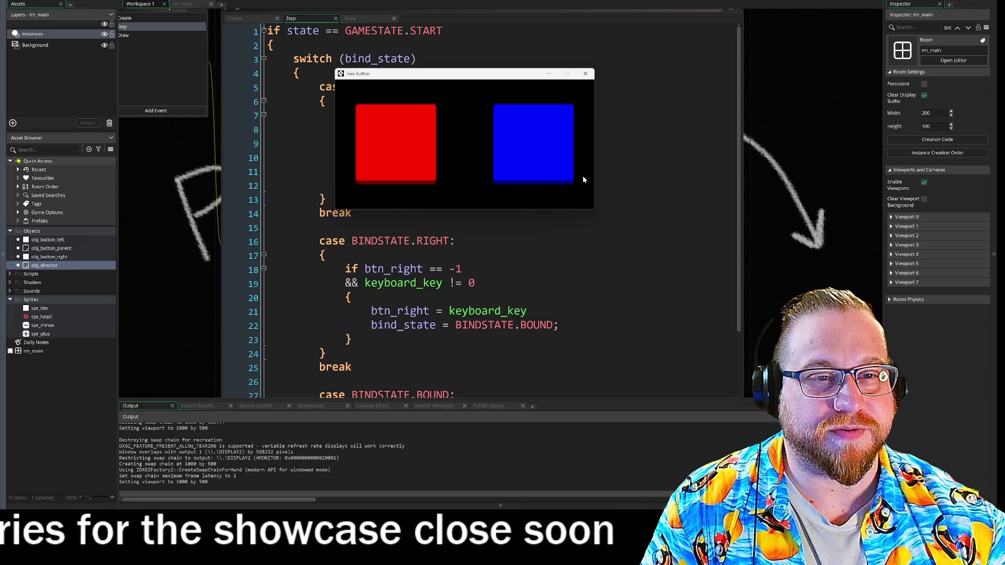
pyautogui.click(589, 75)
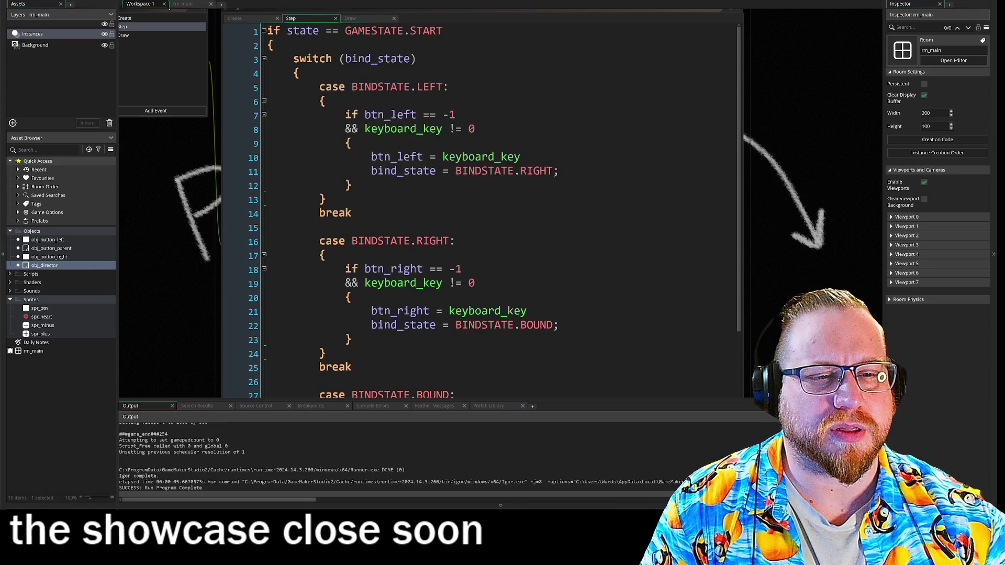
pyautogui.scroll(-2, 479, 209)
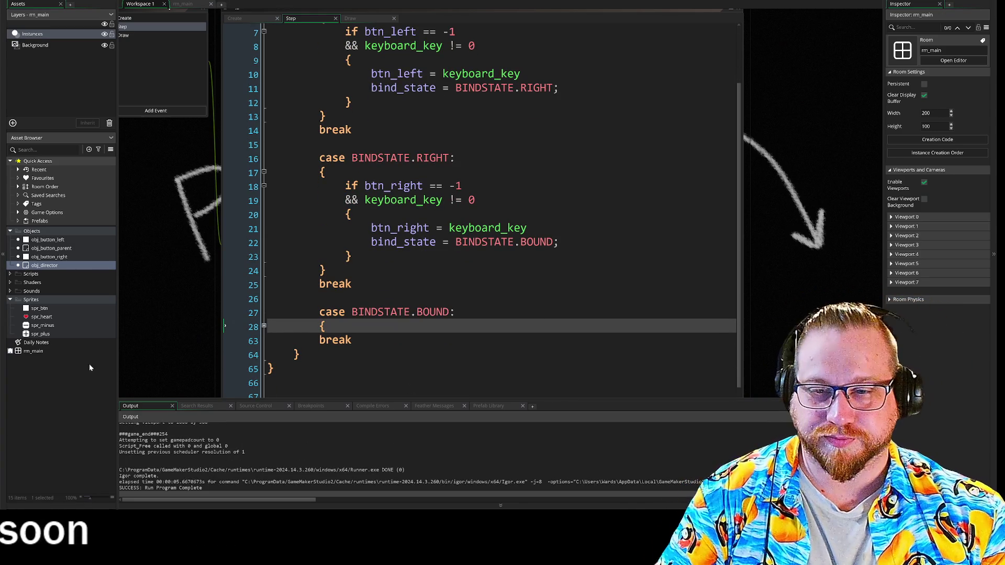
# Write 'Need a pause between binding the left button and binding the right button' in Daily Notes
pyautogui.doubleClick(31, 343)
pyautogui.write('Need a pause between')
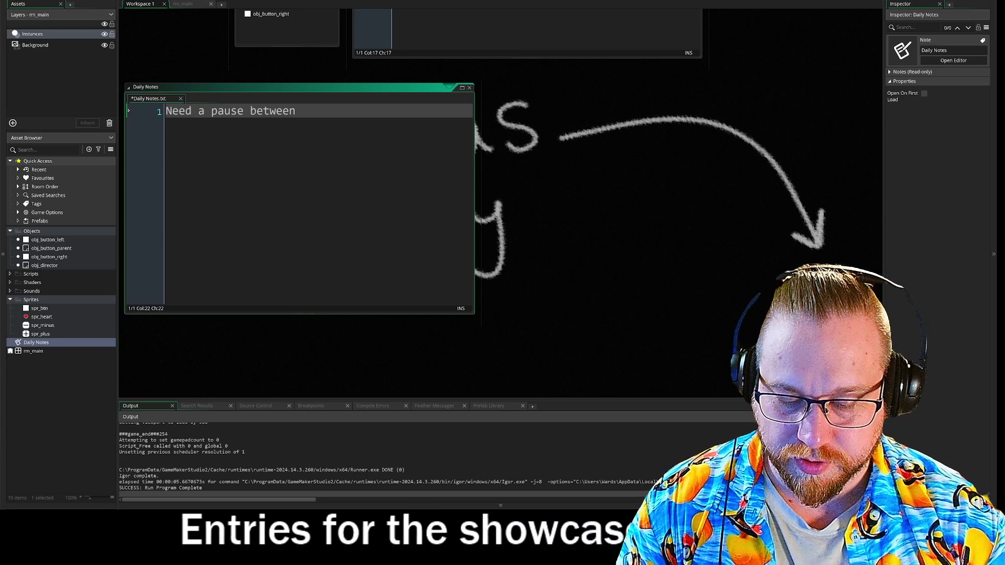
pyautogui.write('binding ')
pyautogui.write('ht ')
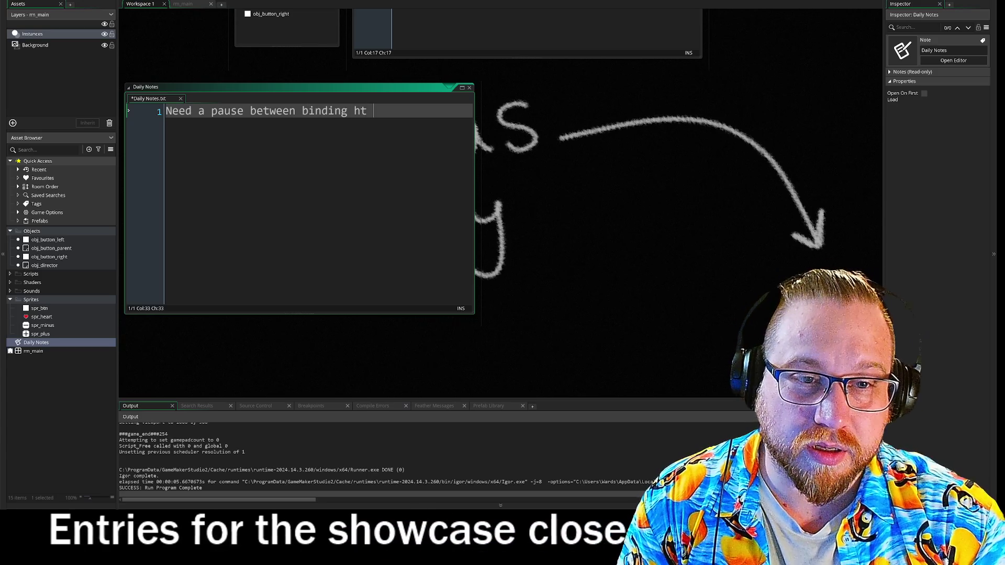
pyautogui.press('BackSpace')
pyautogui.press('BackSpace')
pyautogui.press('BackSpace')
pyautogui.write('the le')
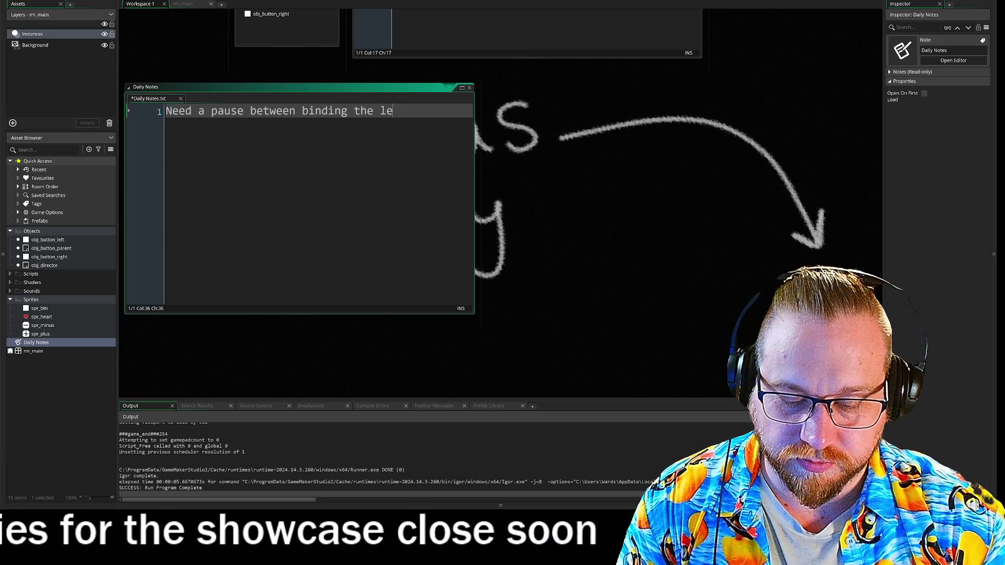
pyautogui.write('ft button and')
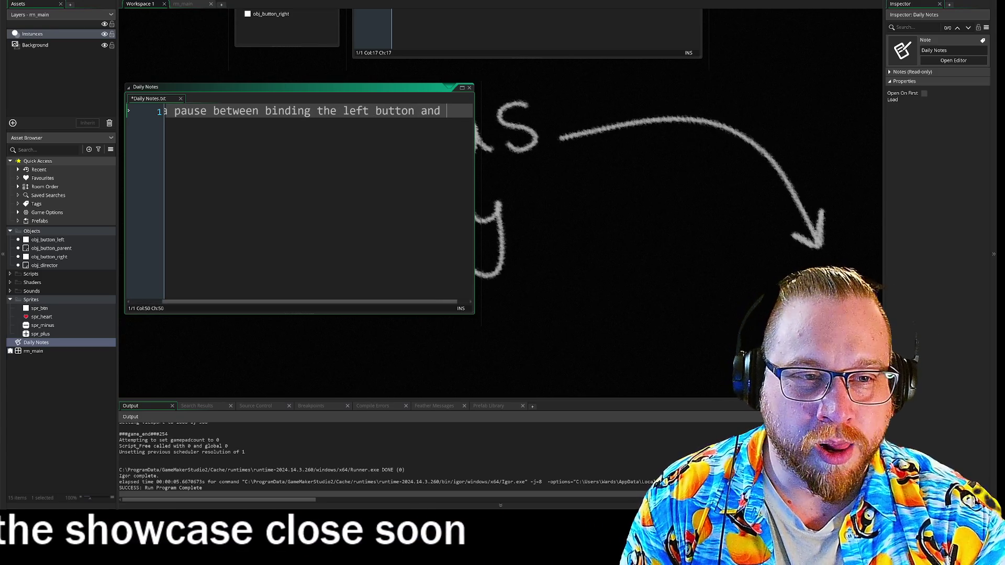
pyautogui.press('BackSpace')
pyautogui.press('BackSpace')
pyautogui.press('BackSpace')
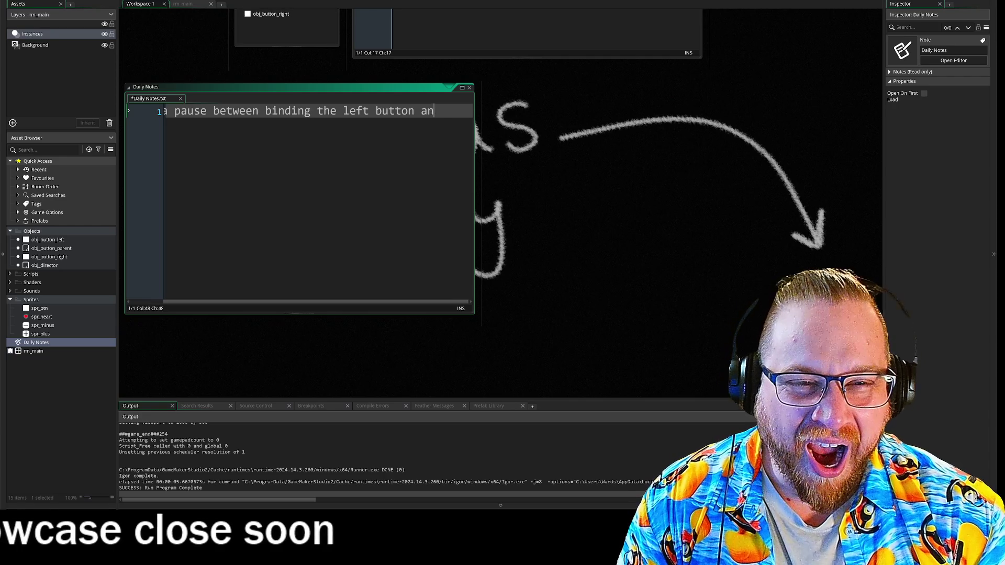
pyautogui.press('Return')
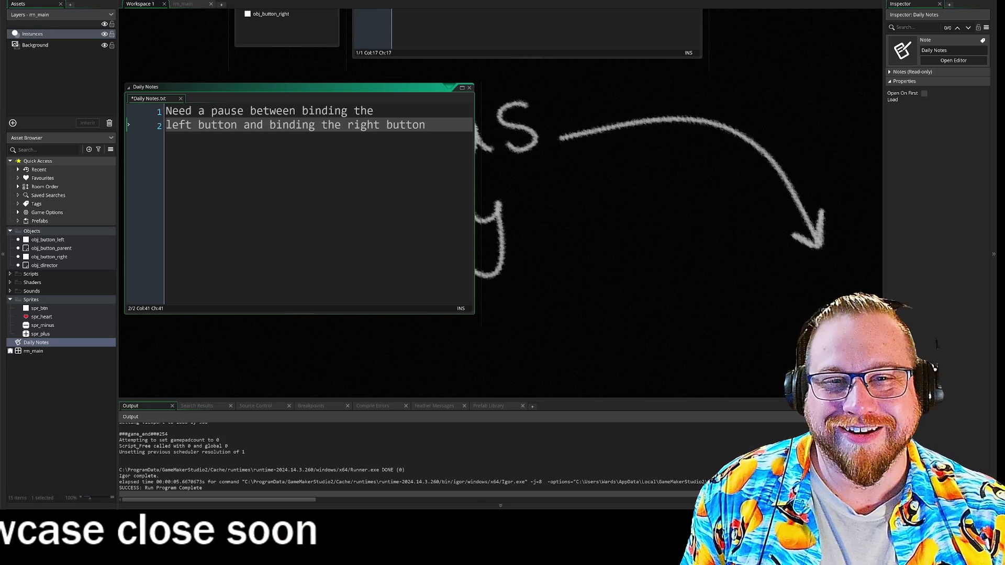
pyautogui.click(302, 125)
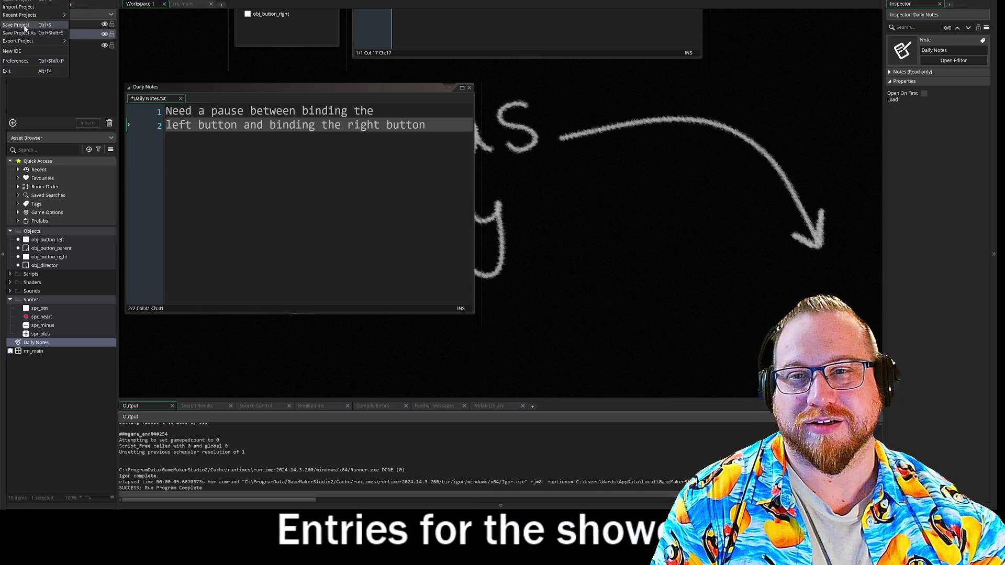
# Save the project, then exit GameMaker with Alt+F4 and confirm
pyautogui.click(24, 26)
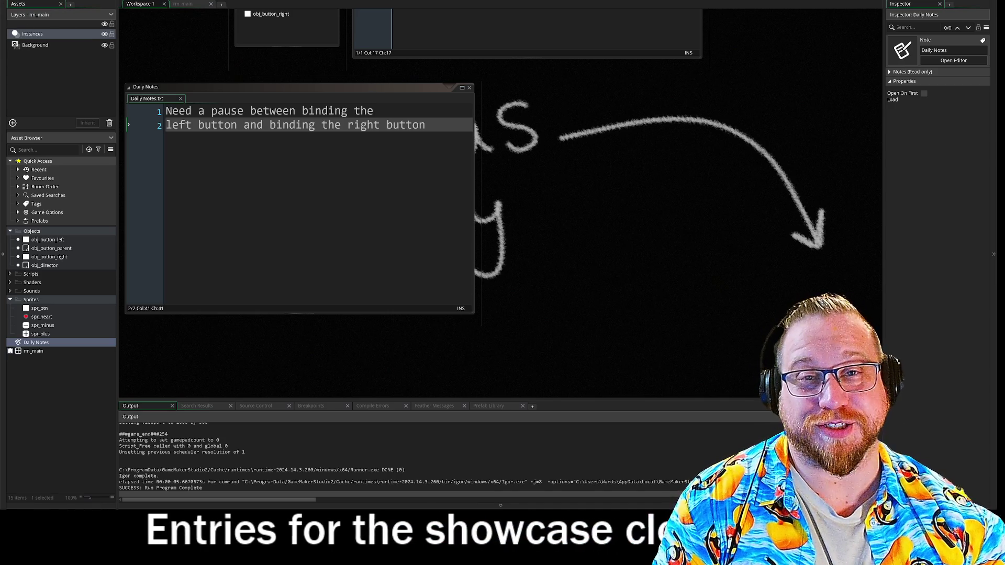
pyautogui.hotkey('alt', 'F4')
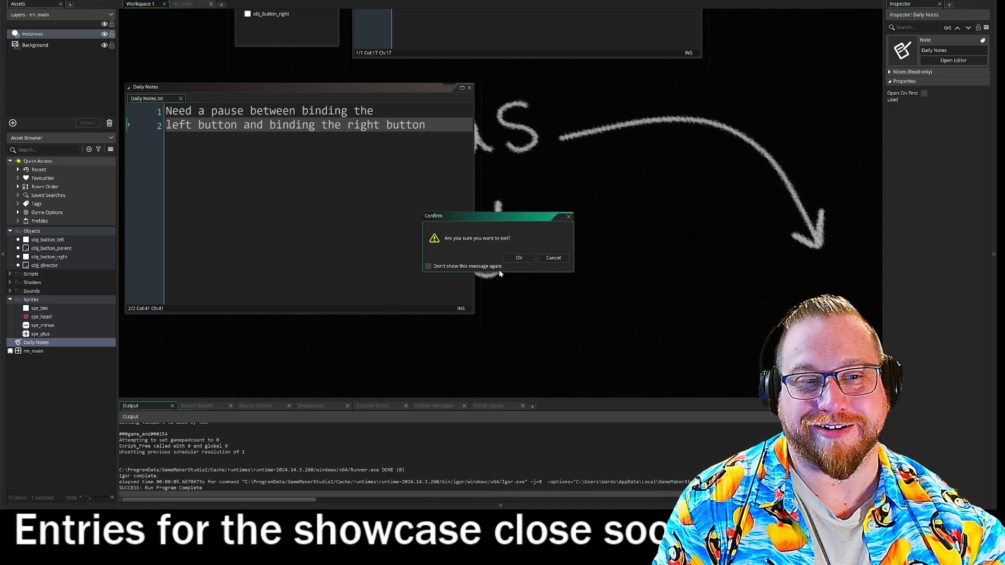
pyautogui.click(518, 258)
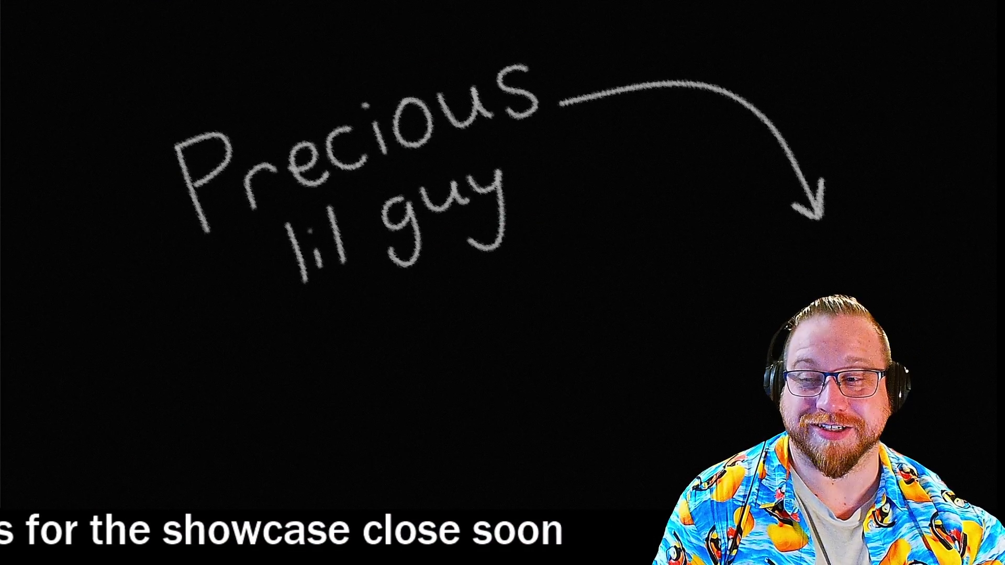